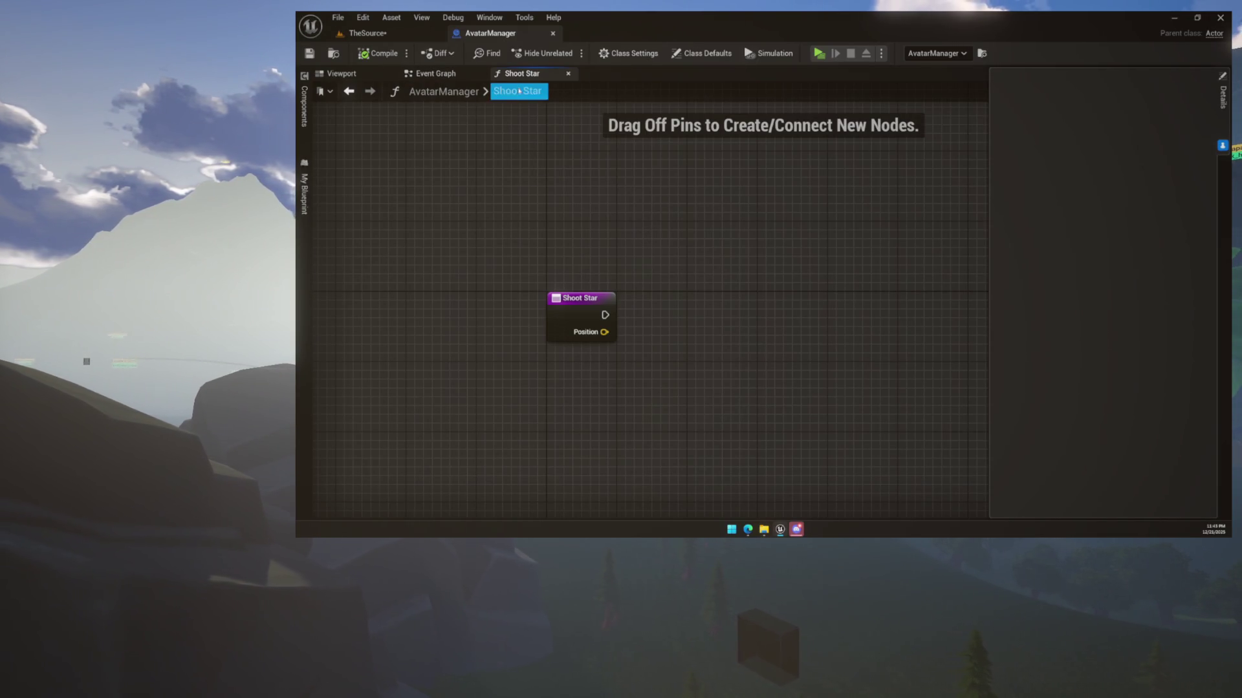
From the Event Graph, open the Check Normie Commands function graph.
click(445, 77)
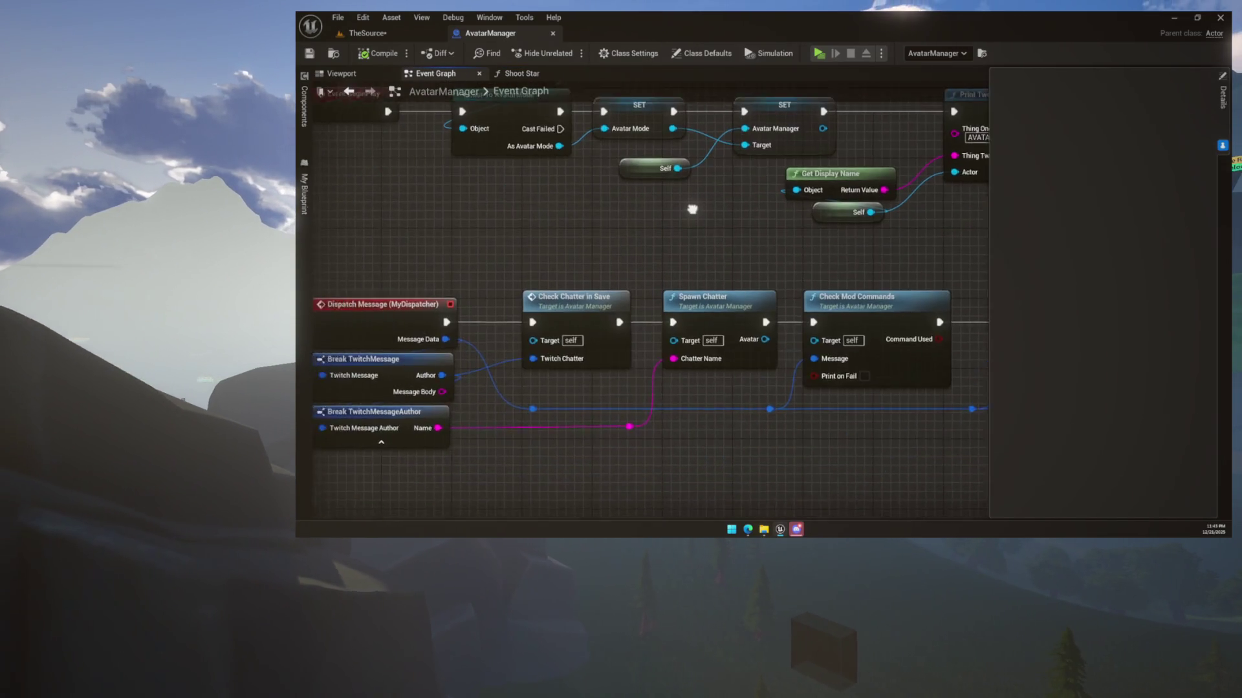
drag(551, 343, 558, 205)
scroll(557, 205, down, 3)
scroll(644, 304, down, 2)
scroll(643, 303, up, 2)
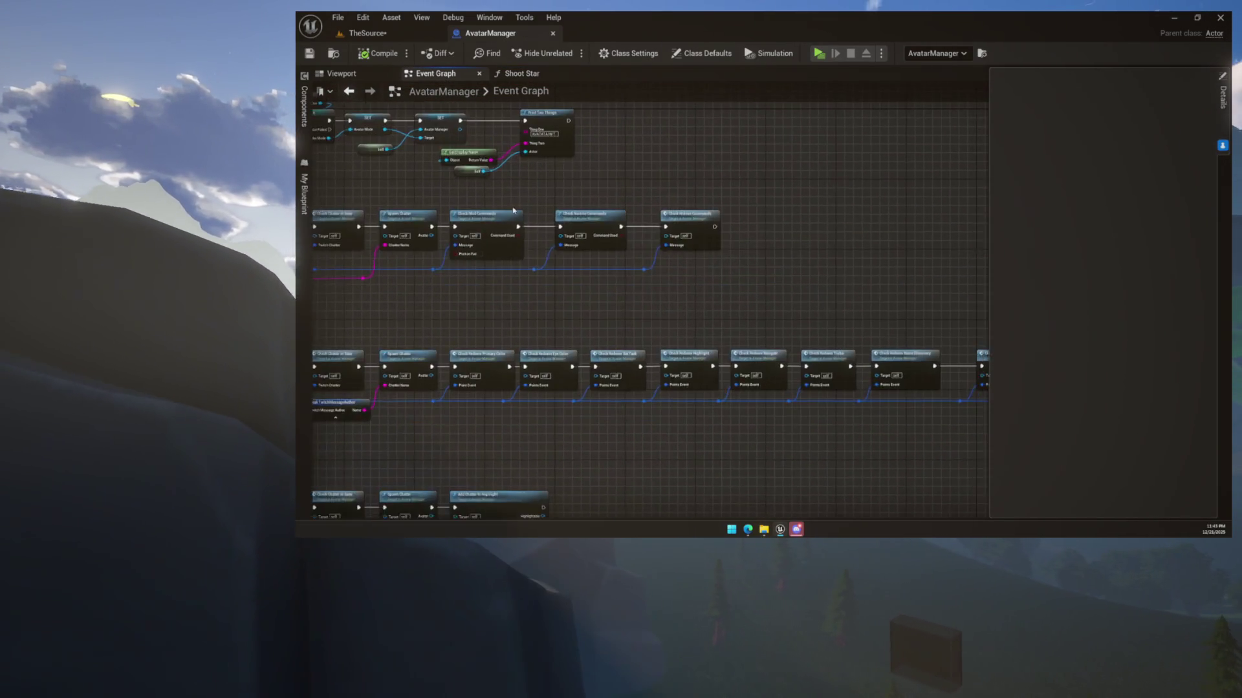
scroll(643, 291, up, 2)
scroll(669, 284, up, 2)
double_click(669, 285)
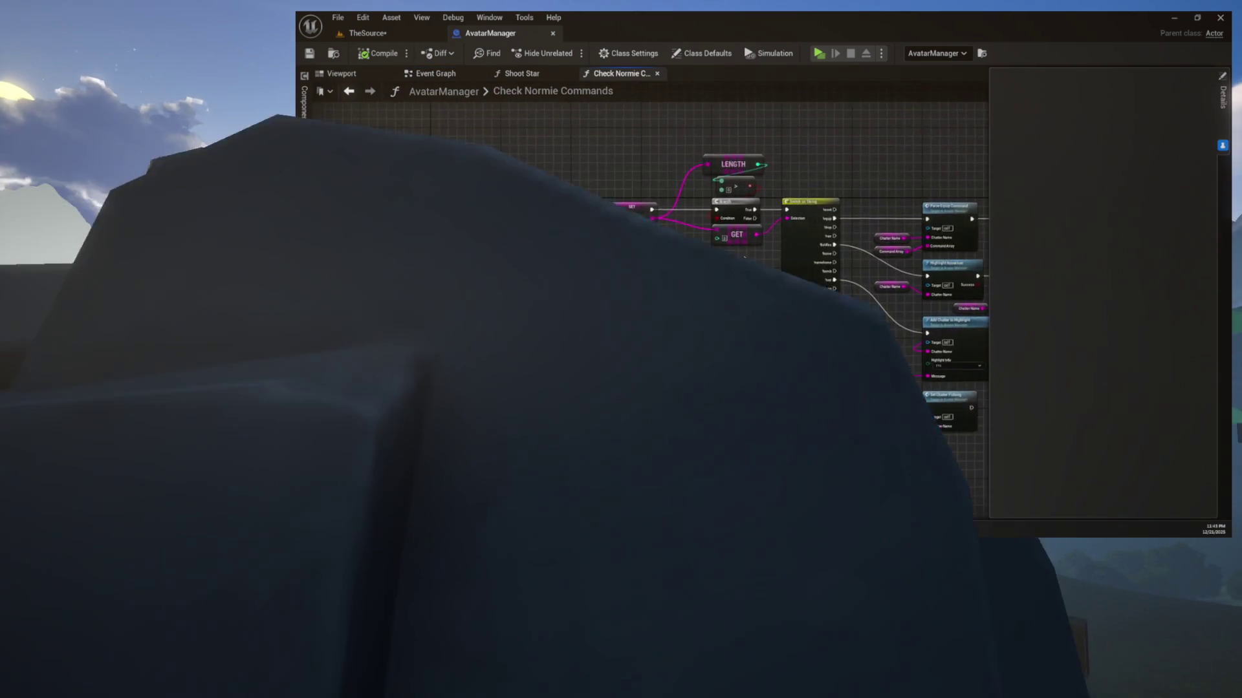
scroll(669, 285, up, 2)
scroll(669, 285, up, 3)
mouse_move(852, 112)
mouse_down()
mouse_move(757, 163)
mouse_move(542, 179)
mouse_move(723, 271)
mouse_up()
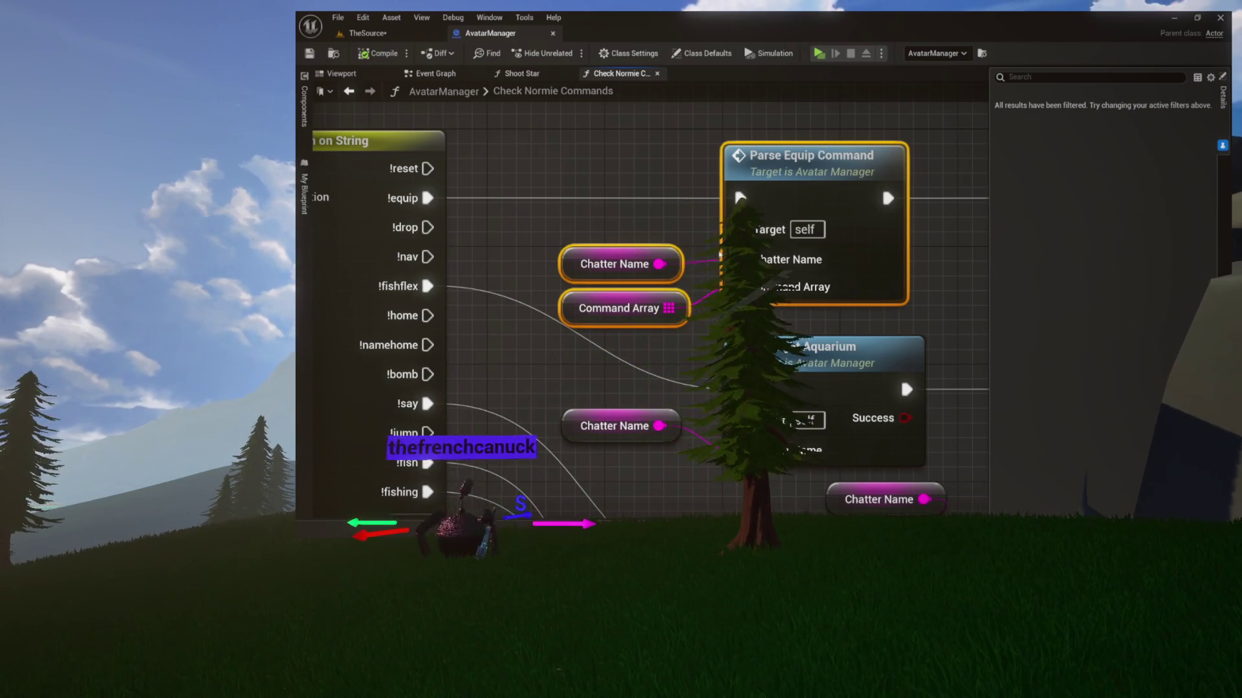
click(534, 235)
mouse_move(532, 234)
mouse_down()
mouse_move(564, 282)
mouse_move(513, 232)
mouse_up()
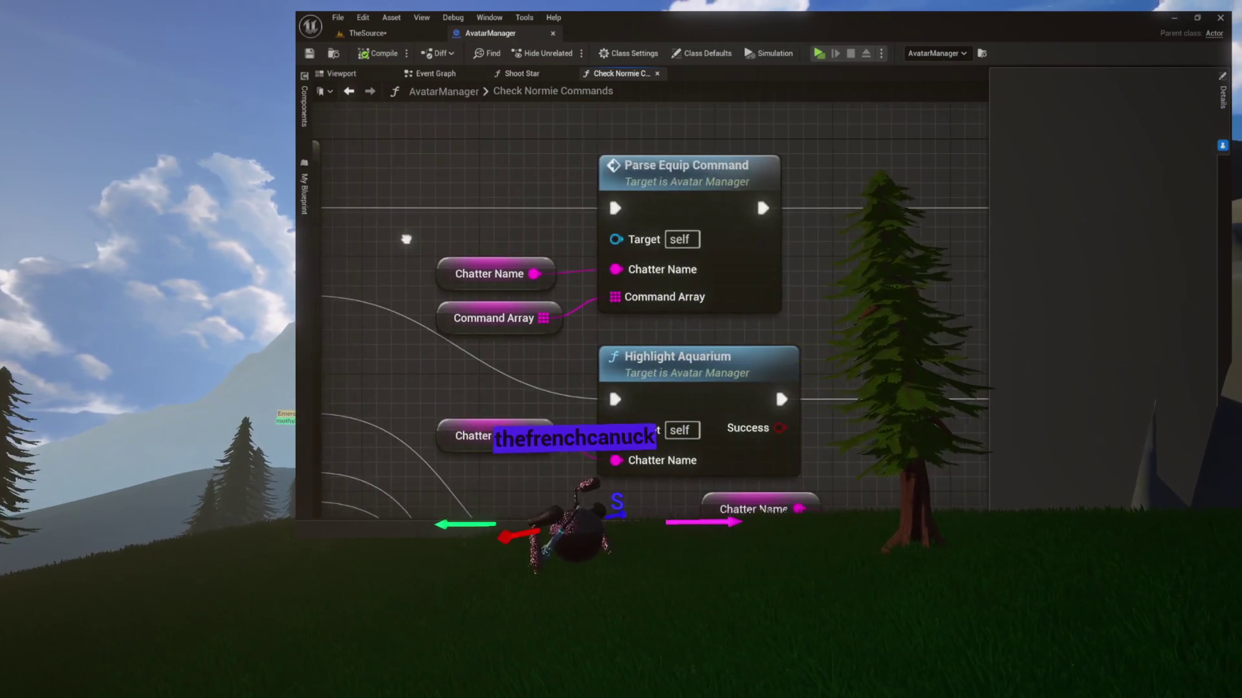
drag(570, 194, 704, 321)
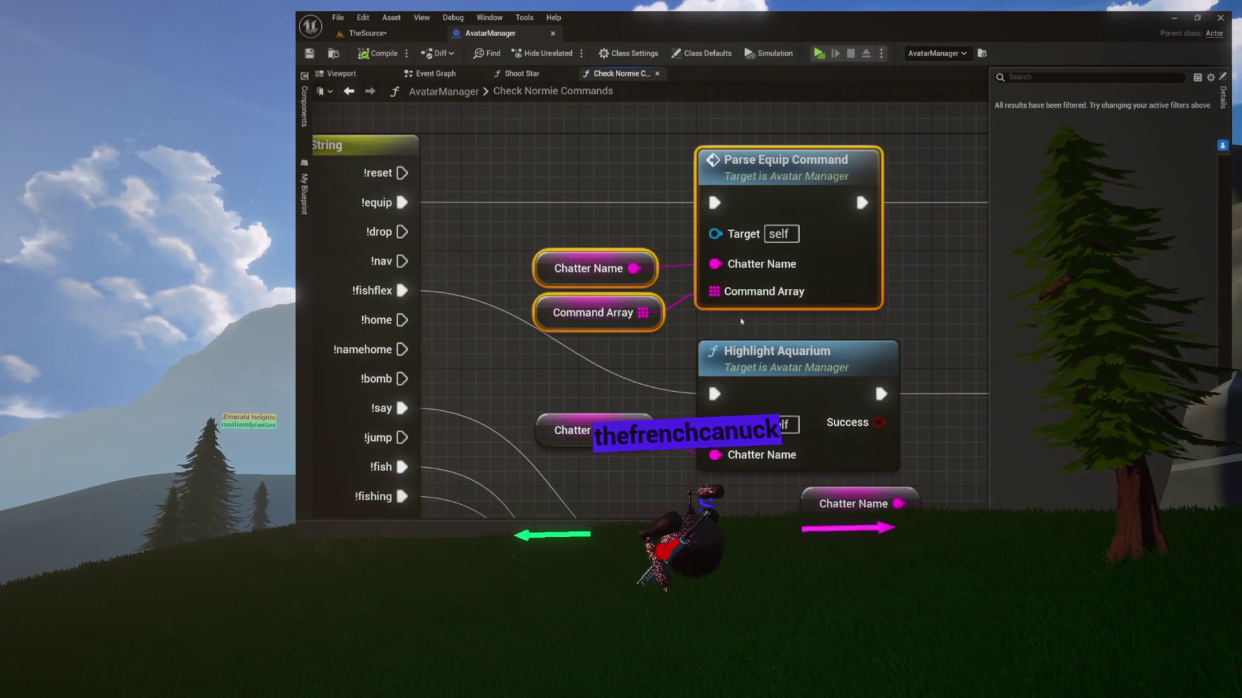
click(582, 192)
mouse_move(582, 188)
mouse_down()
mouse_move(676, 180)
mouse_move(668, 161)
mouse_up()
drag(550, 294, 543, 151)
drag(535, 272, 545, 172)
drag(567, 240, 526, 125)
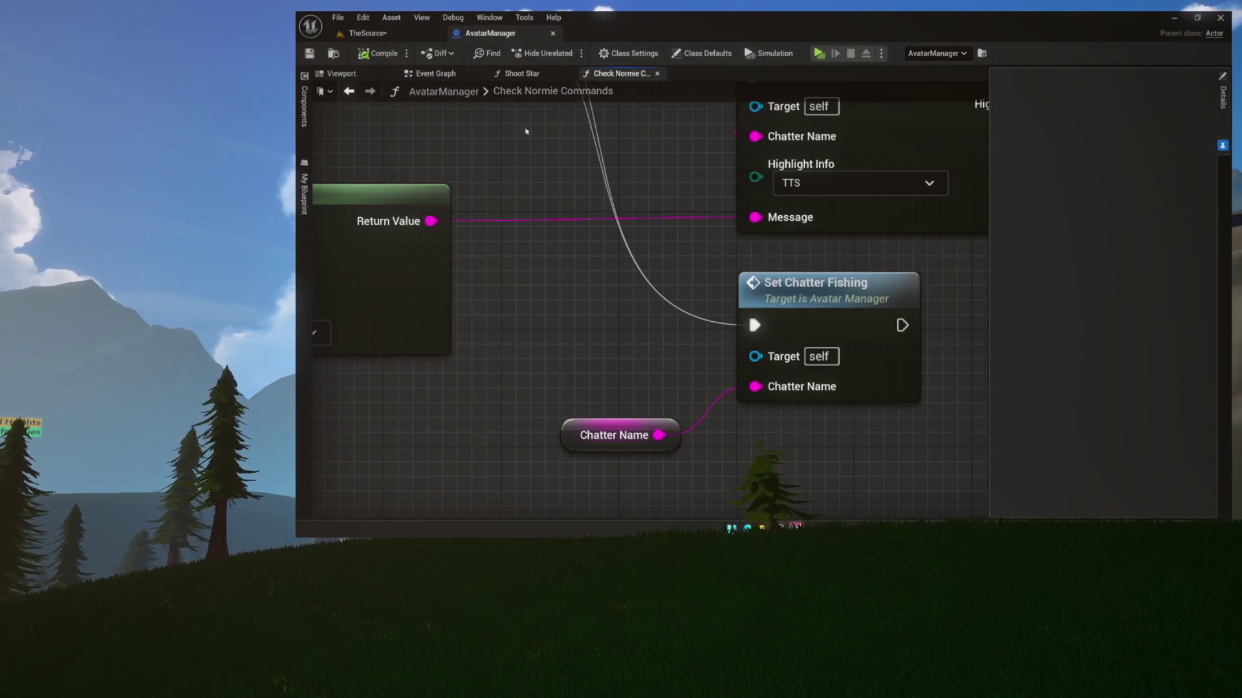
mouse_move(560, 234)
mouse_down()
mouse_move(563, 363)
mouse_move(631, 430)
mouse_up()
drag(615, 369, 699, 463)
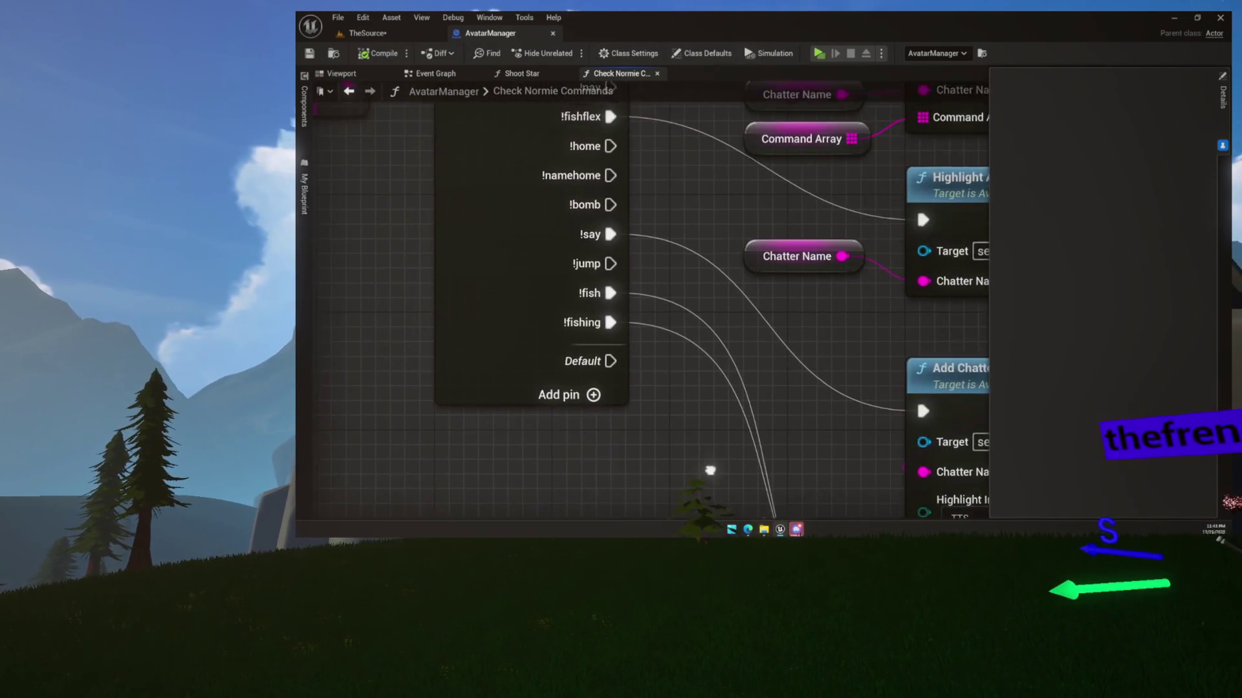
mouse_move(707, 338)
mouse_down()
mouse_move(671, 285)
mouse_move(680, 235)
mouse_move(664, 358)
mouse_up()
scroll(679, 310, down, 2)
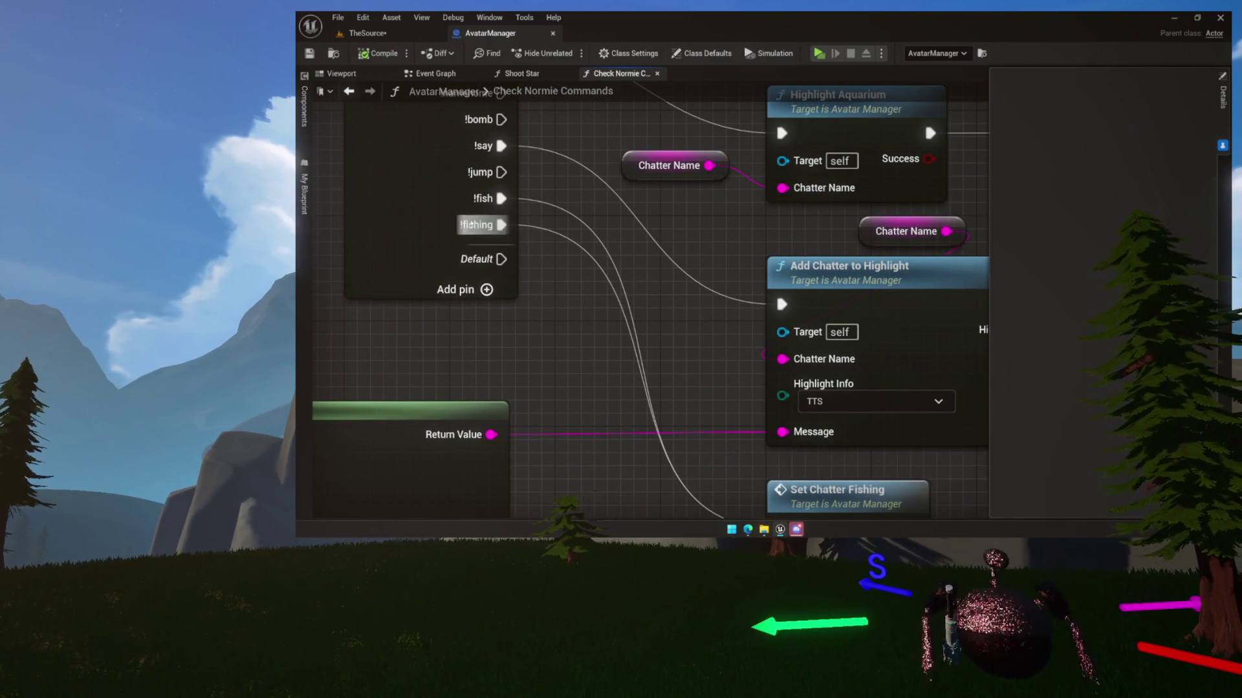
mouse_move(475, 225)
mouse_down()
mouse_move(524, 281)
mouse_move(601, 285)
mouse_move(574, 200)
mouse_move(579, 341)
mouse_move(595, 293)
mouse_move(559, 214)
mouse_up()
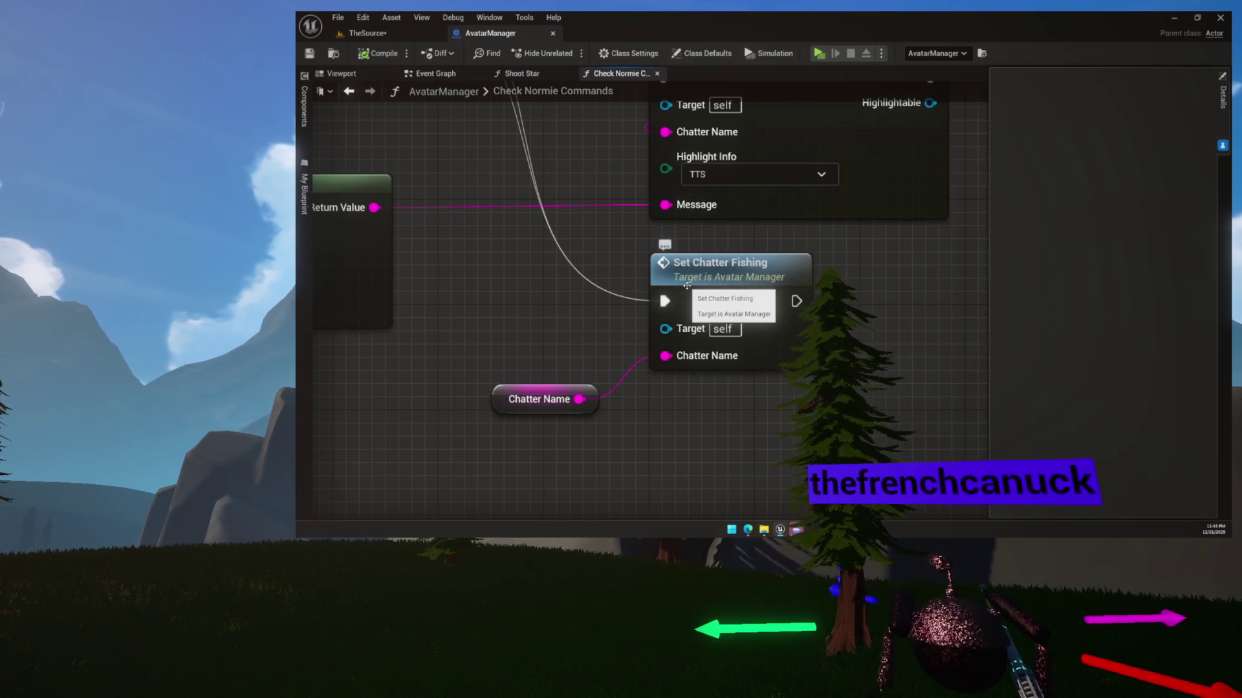
scroll(487, 268, down, 2)
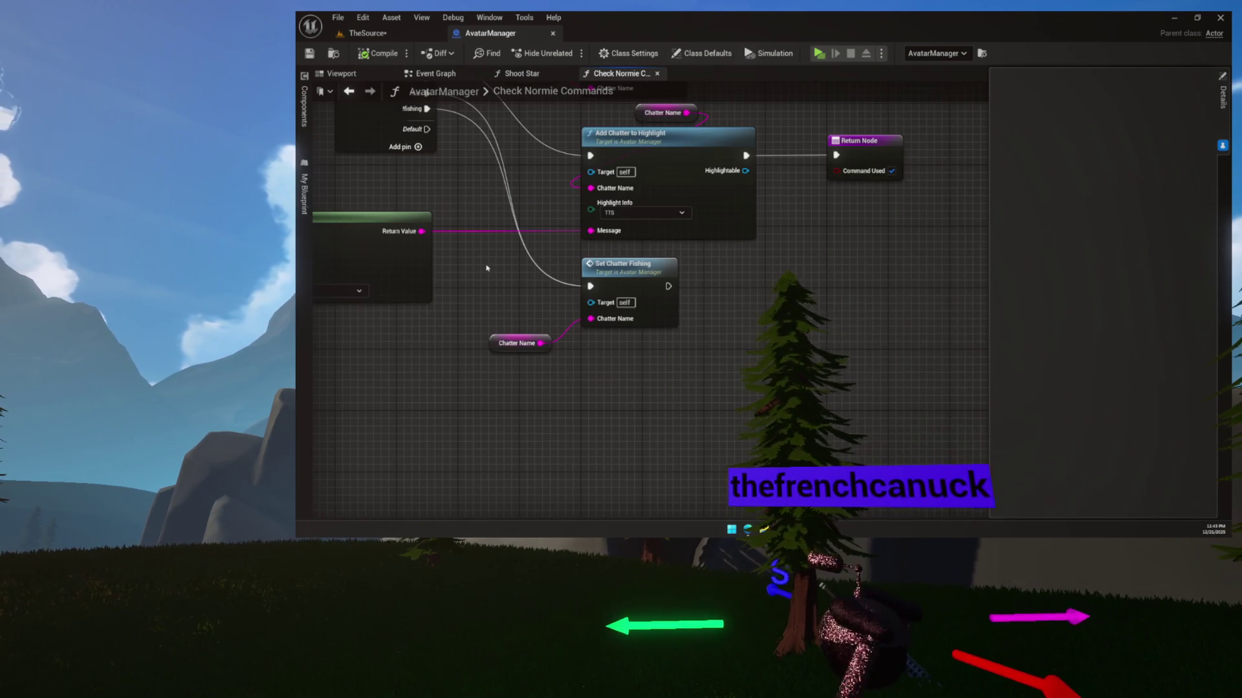
scroll(487, 269, down, 2)
scroll(483, 271, up, 2)
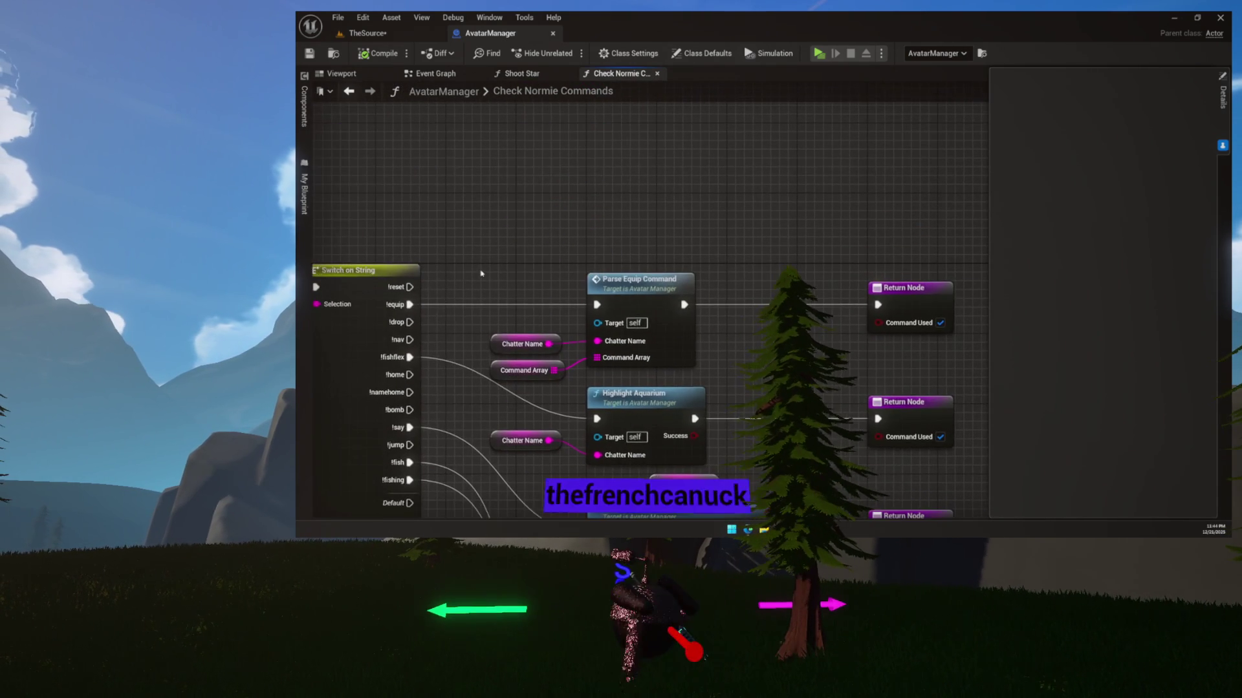
drag(480, 274, 867, 215)
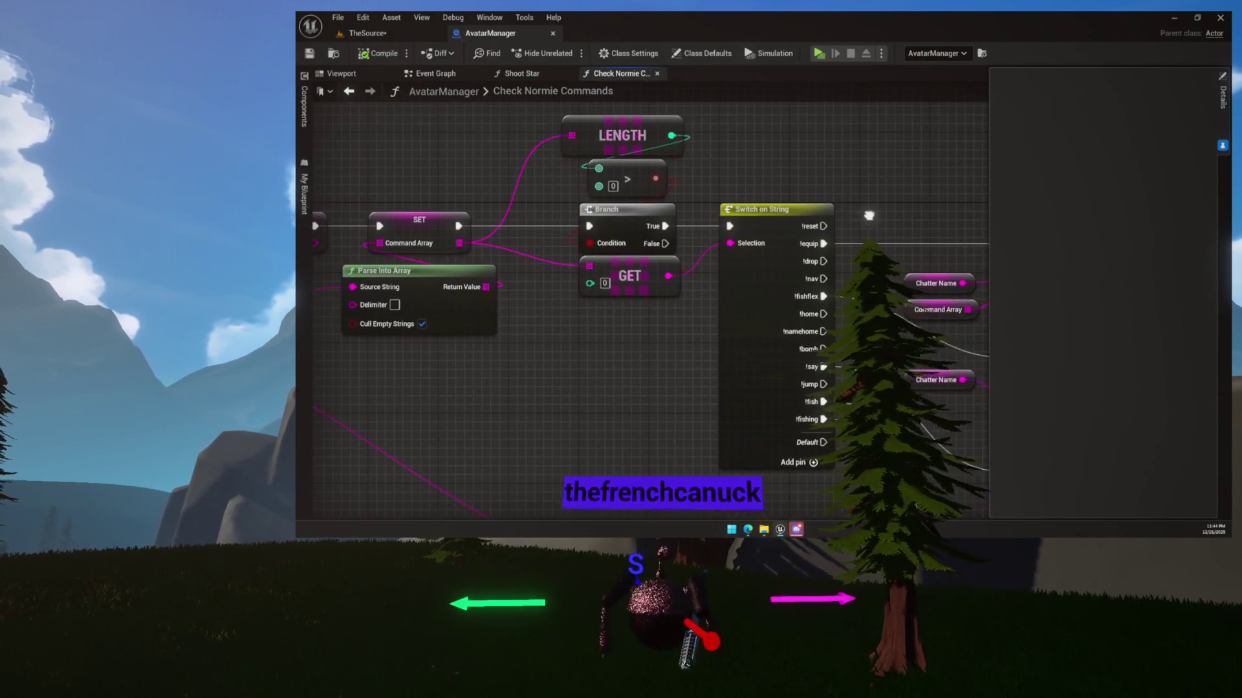
drag(777, 145, 858, 205)
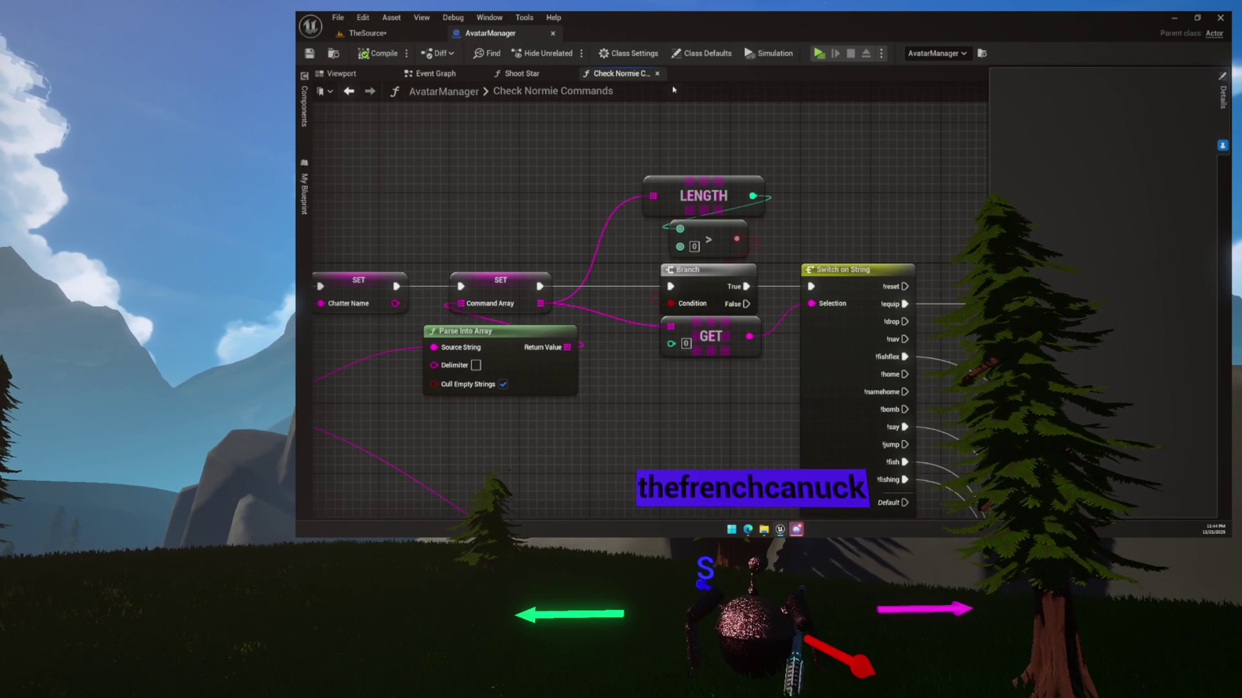
click(521, 73)
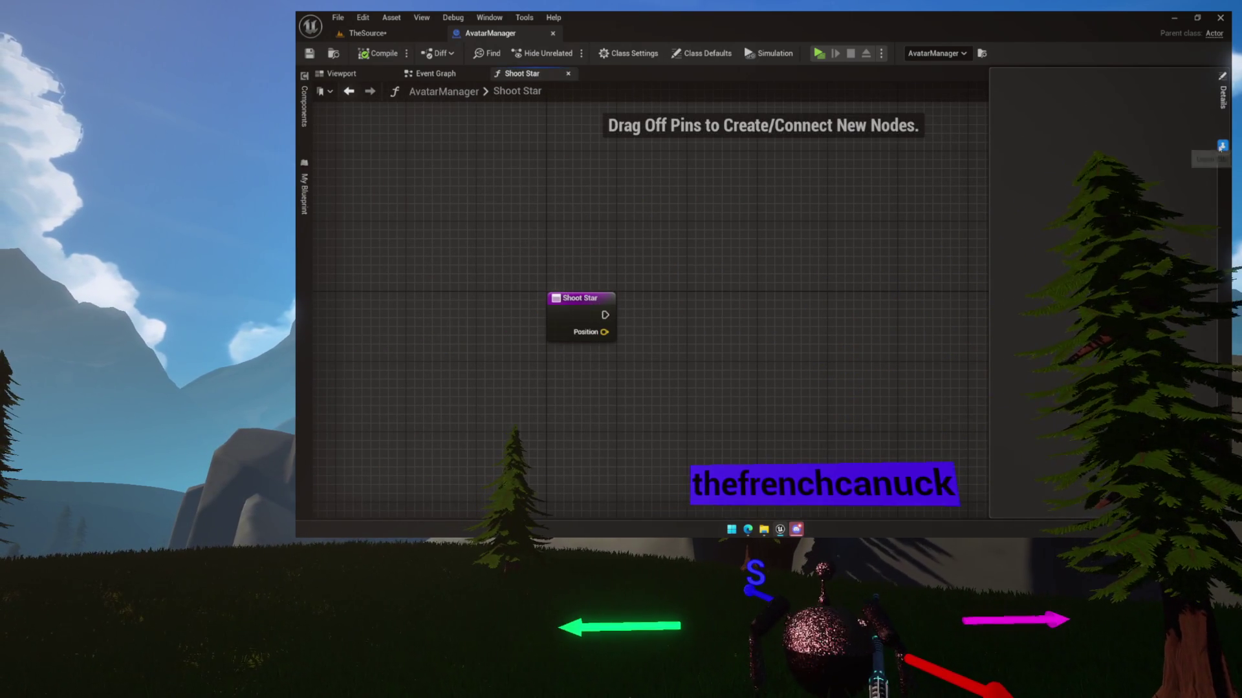
Tidy the Shoot Star graph view and start a new node from the entry's exec pin.
drag(708, 230, 571, 192)
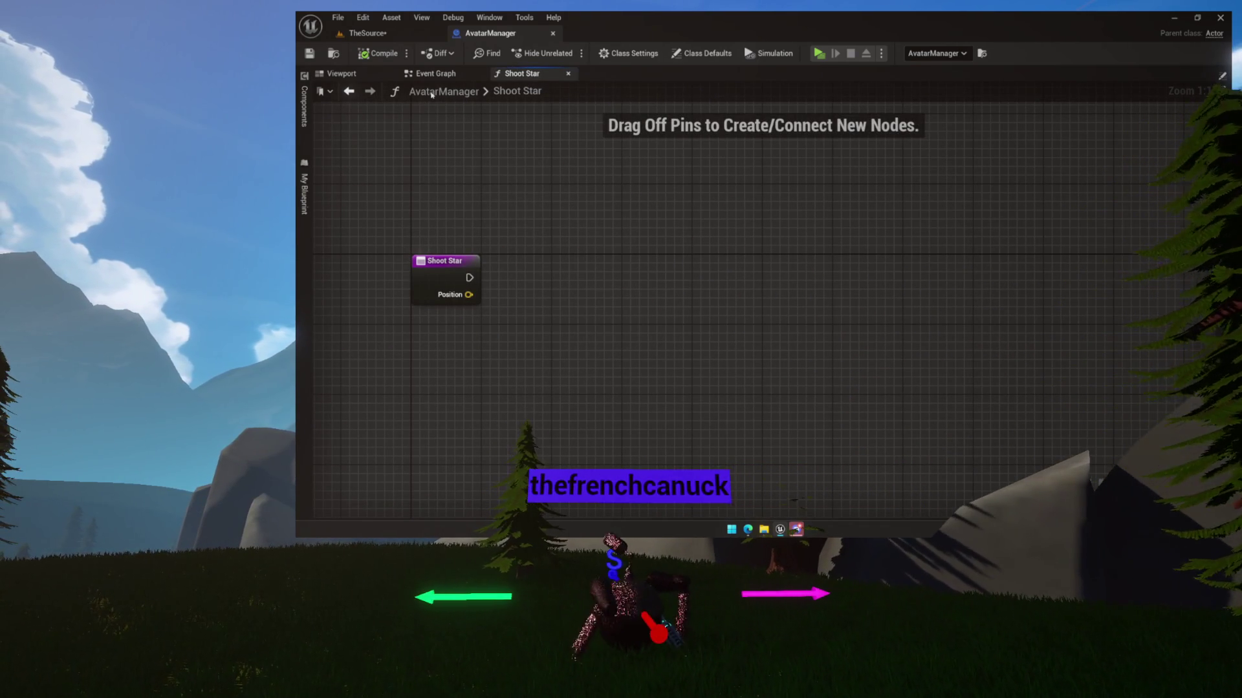
click(305, 194)
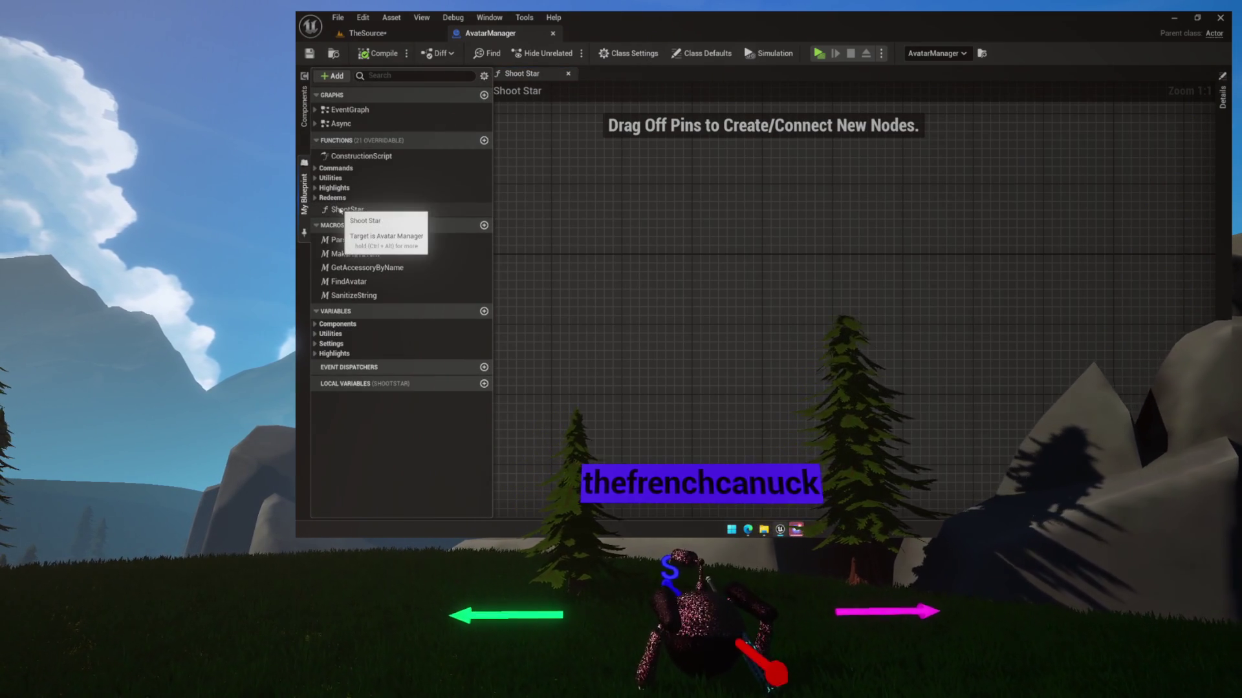
click(549, 219)
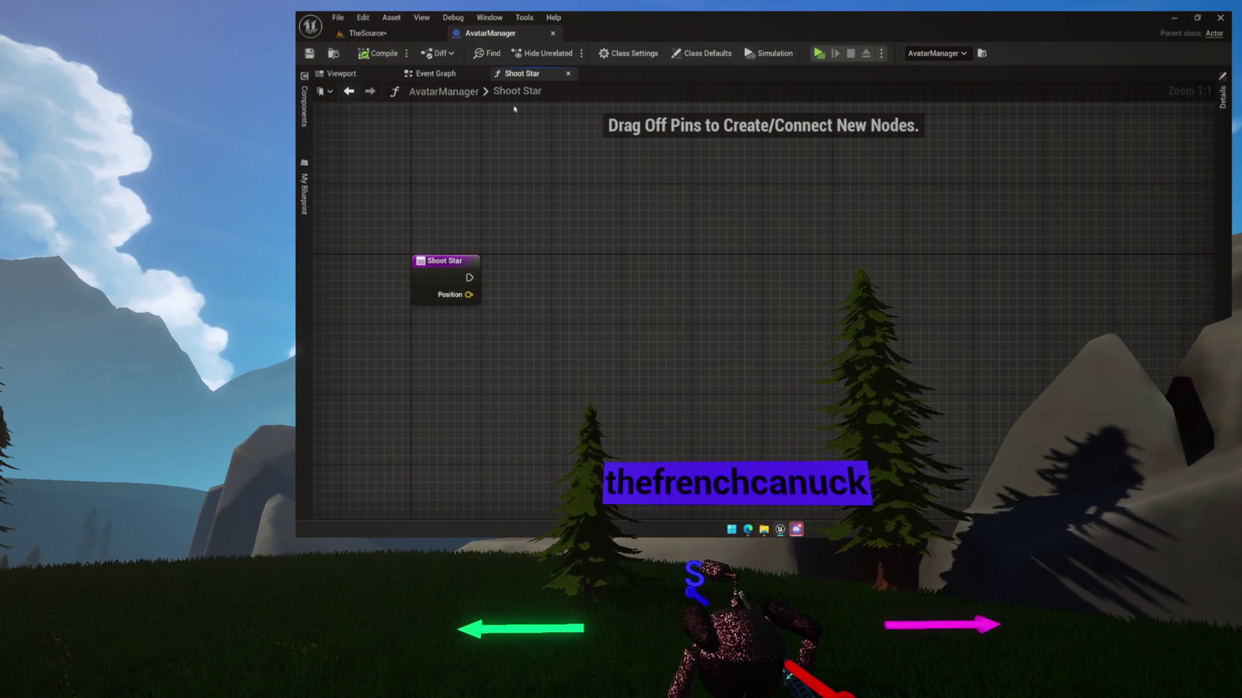
drag(538, 281, 553, 280)
text(spawn acto)
Add a Spawn Actor node of class FallenStar and split its Spawn Transform pin.
key(Return)
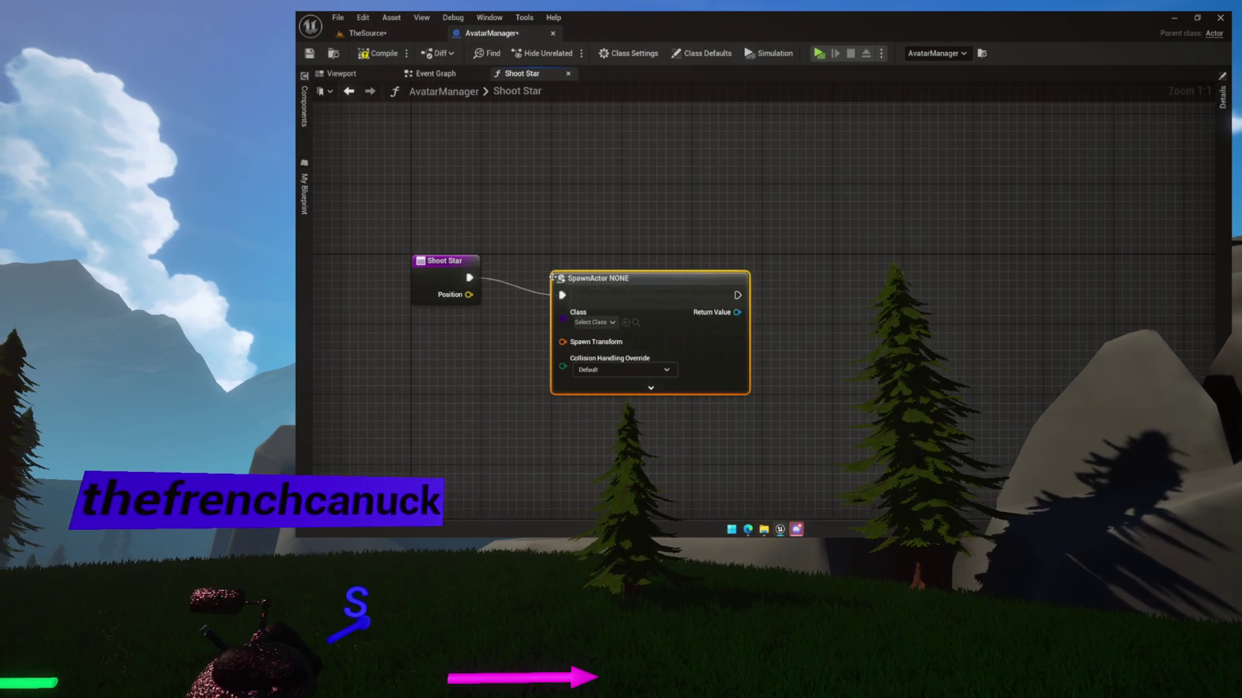
drag(585, 279, 652, 278)
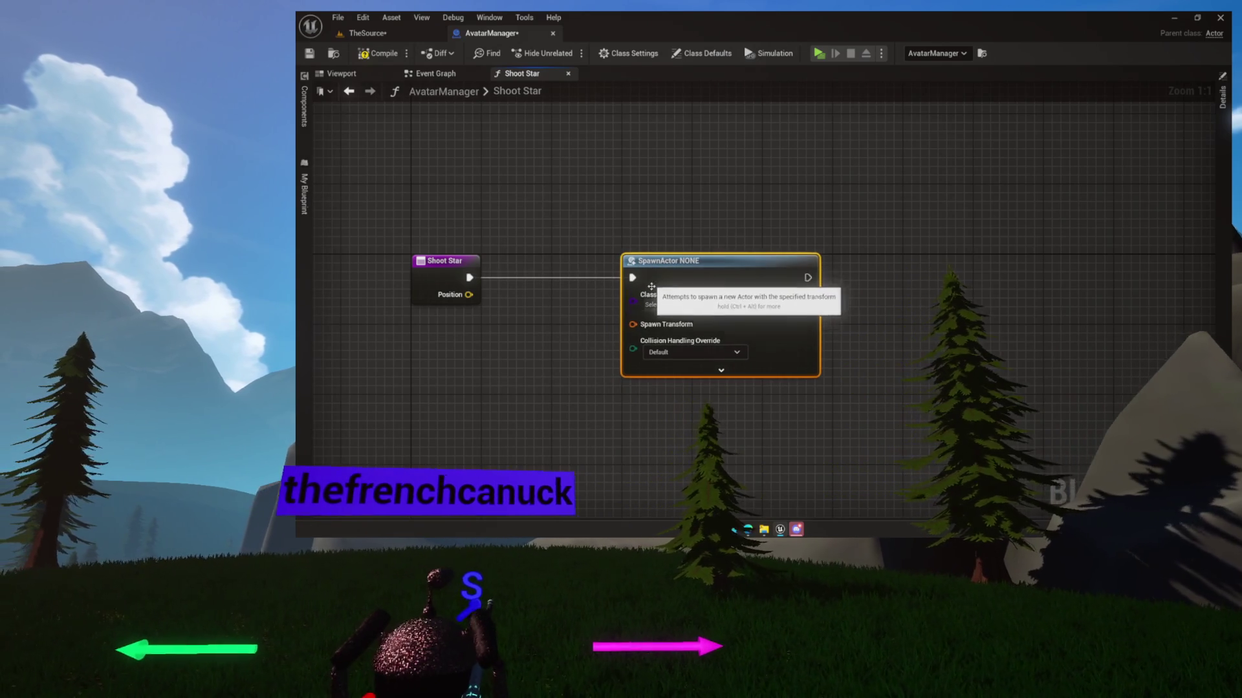
click(665, 305)
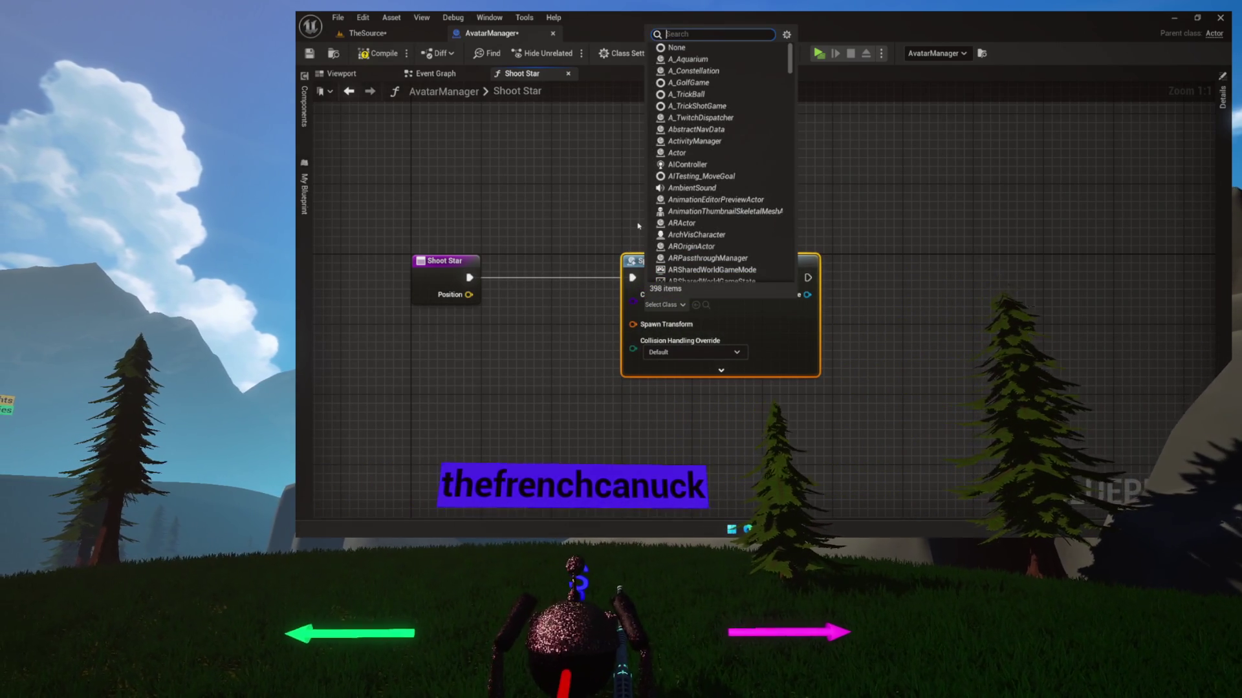
text(fallen)
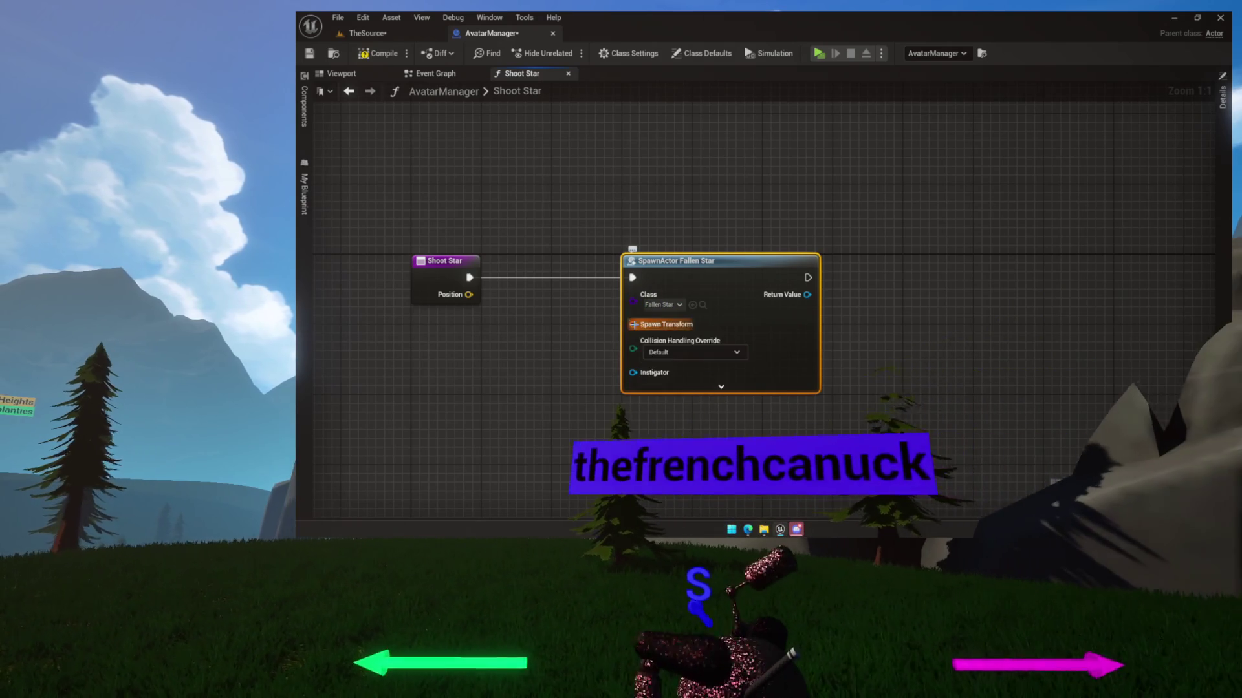
right_click(633, 325)
click(675, 384)
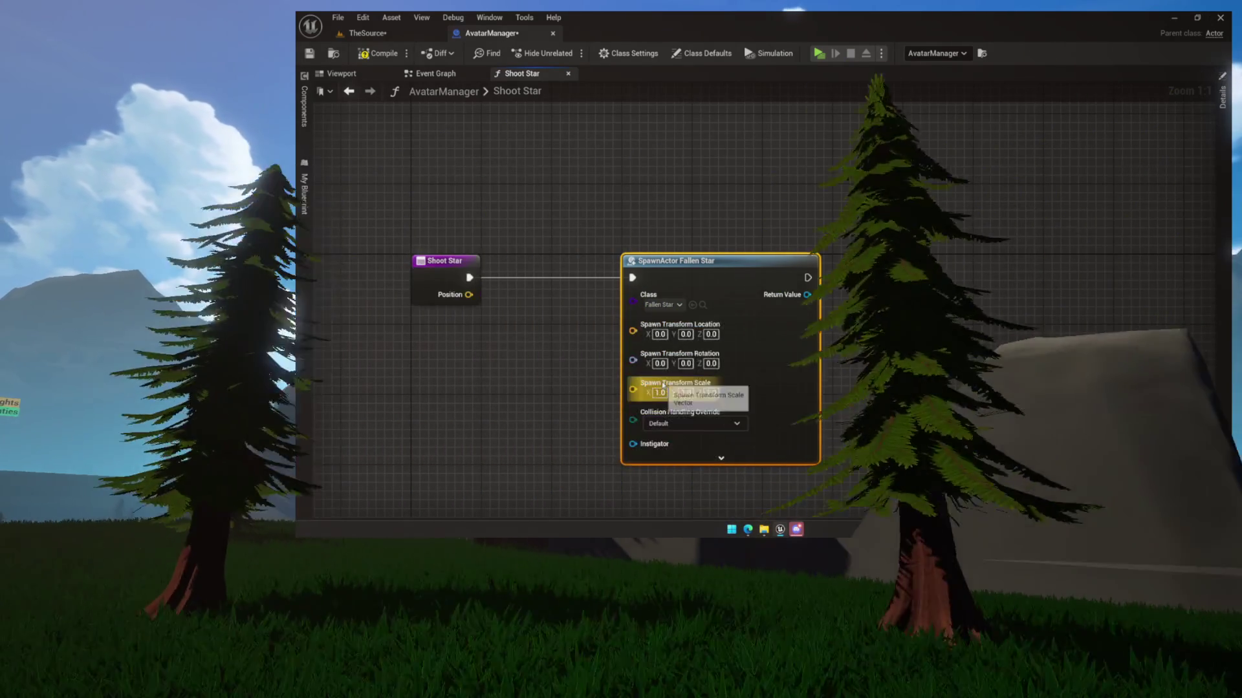
Feed Shoot Star's Position into the spawn location and pull the spawn node closer.
drag(469, 295, 632, 324)
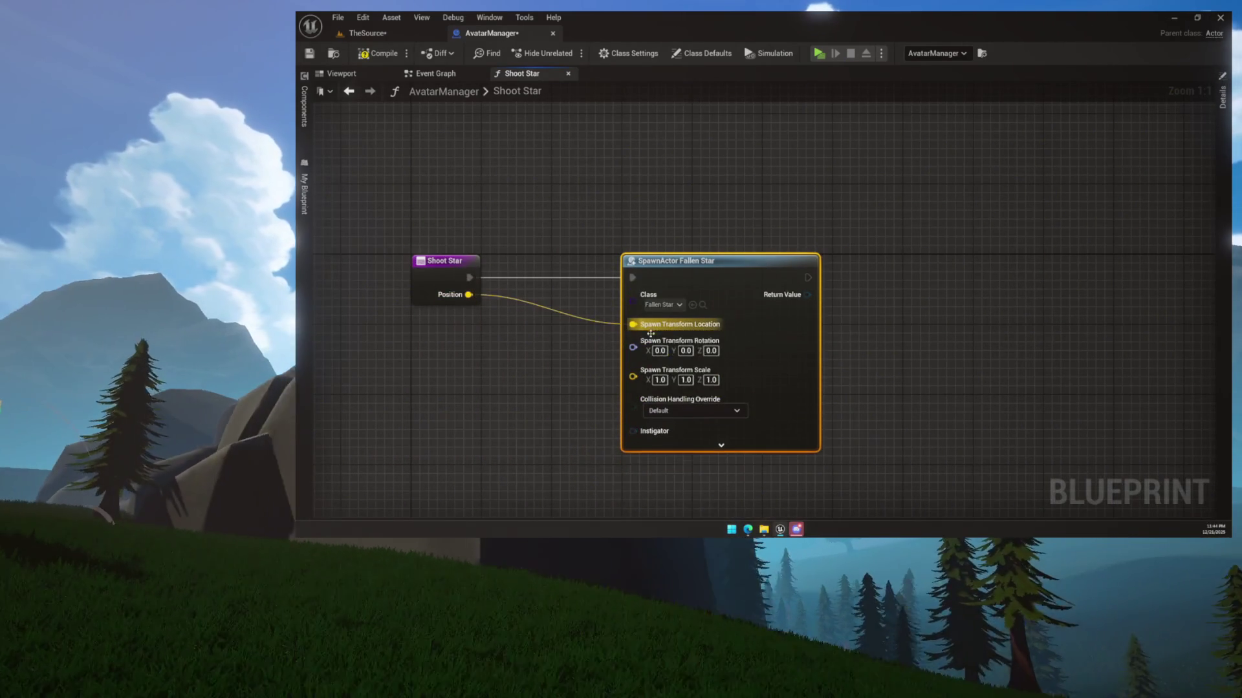
drag(602, 385, 597, 310)
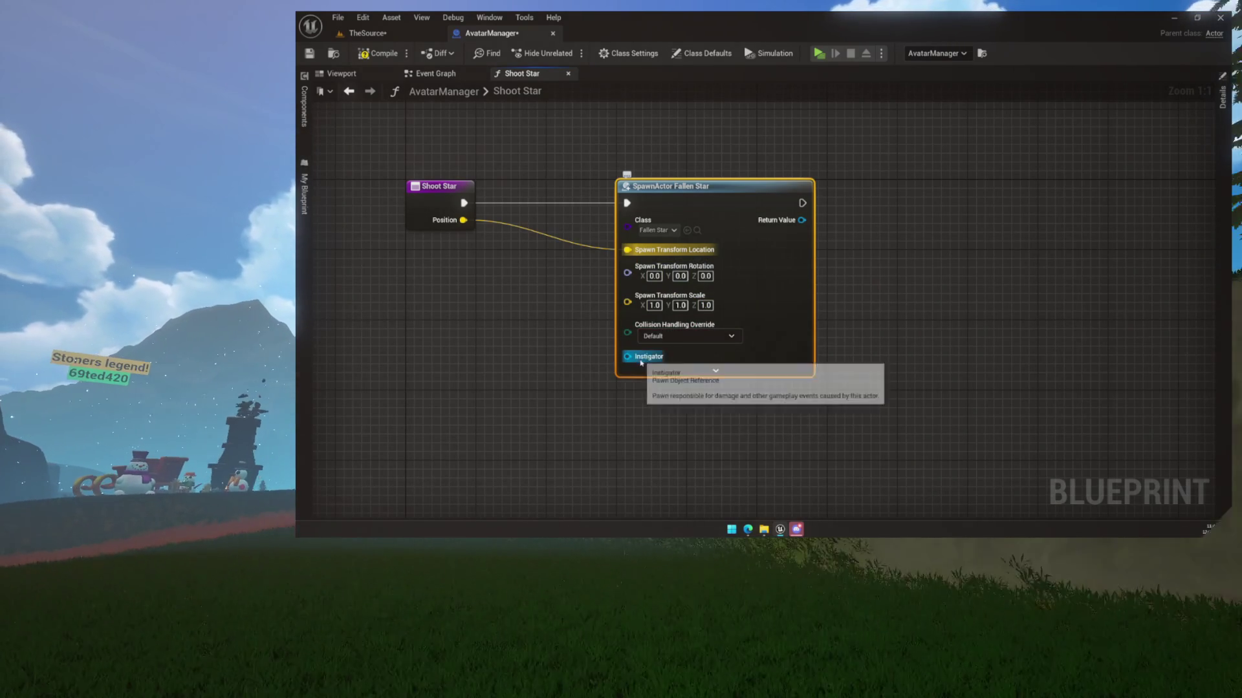
drag(637, 362, 559, 194)
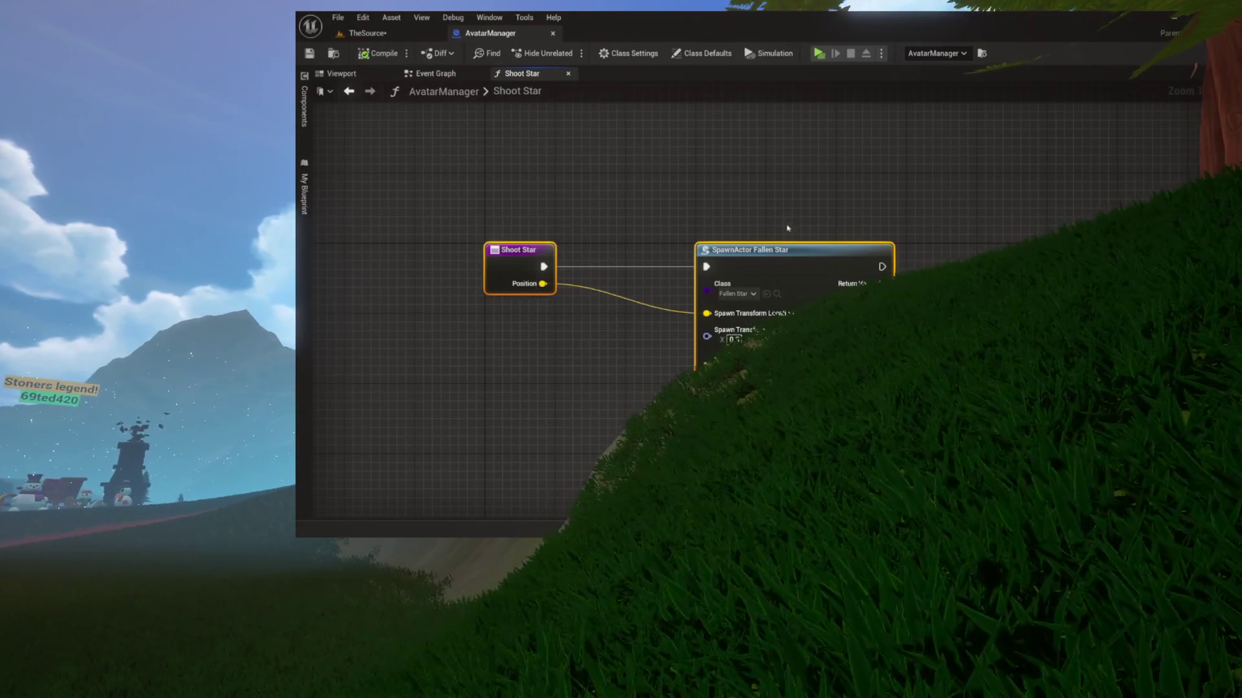
drag(790, 254, 746, 260)
Centre the two Shoot Star nodes in view and box-select them together.
click(705, 194)
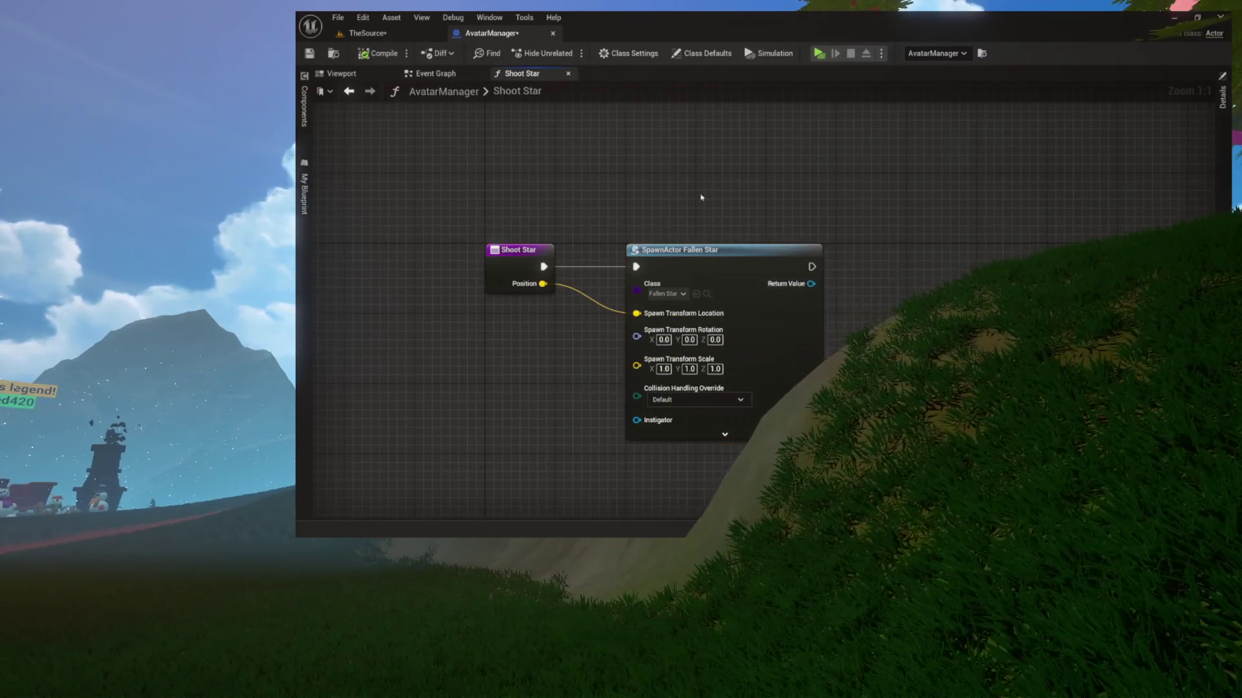
drag(704, 195, 767, 222)
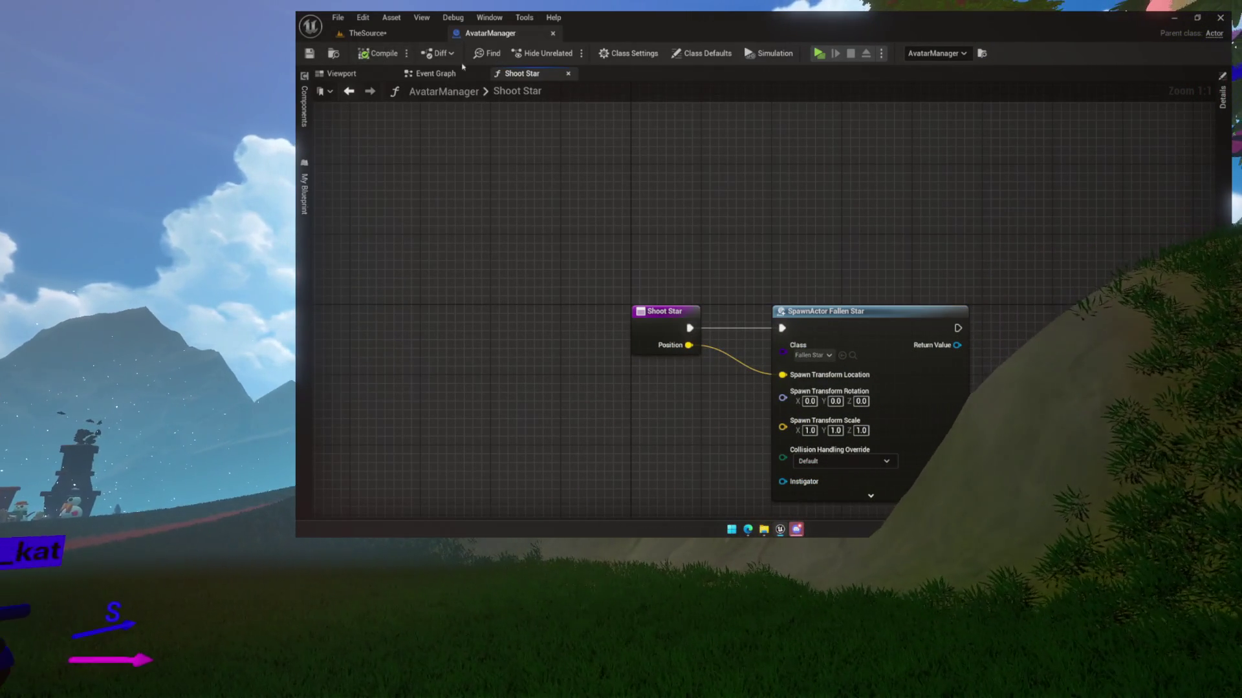
drag(643, 190, 798, 334)
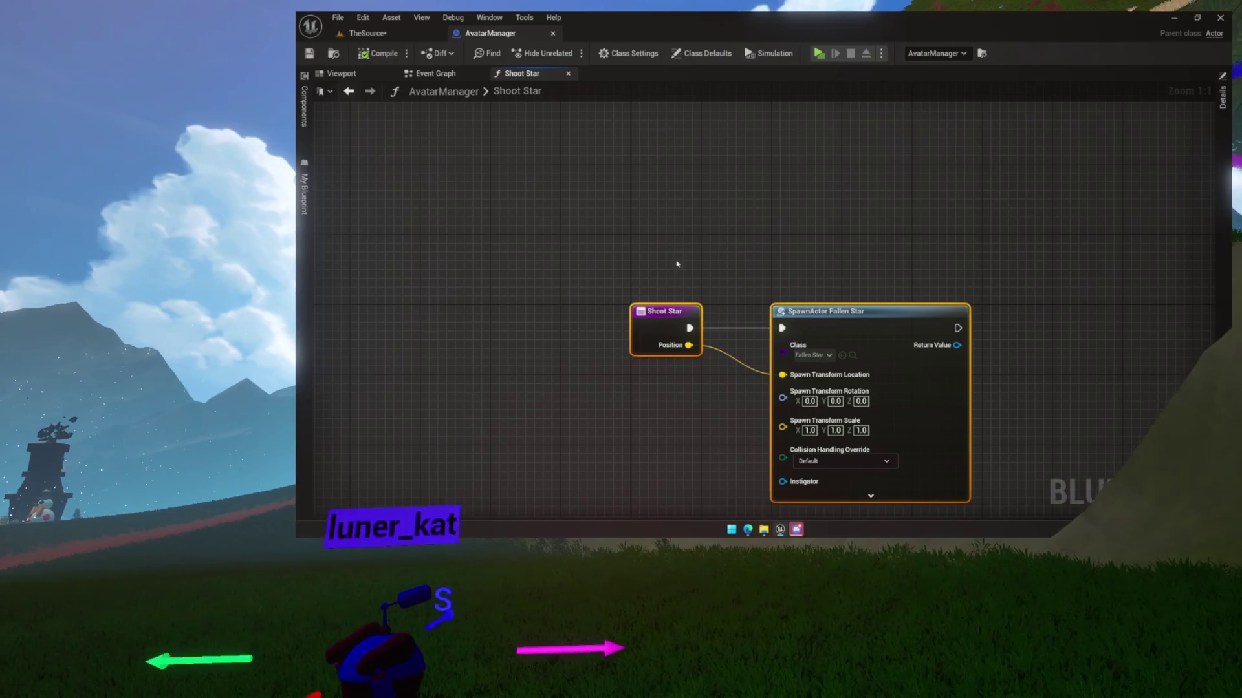
mouse_move(670, 259)
mouse_down()
mouse_move(835, 357)
mouse_move(799, 328)
mouse_up()
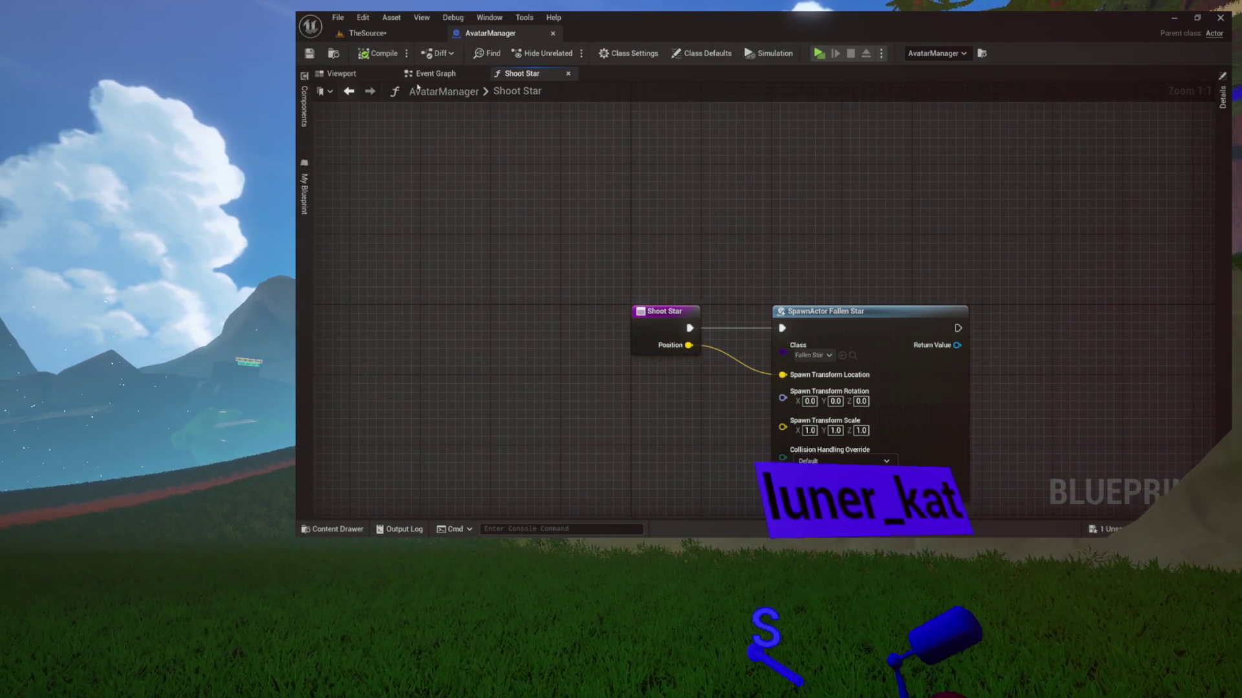
Undock the blueprint Viewport into a floating panel and dock it back.
click(342, 74)
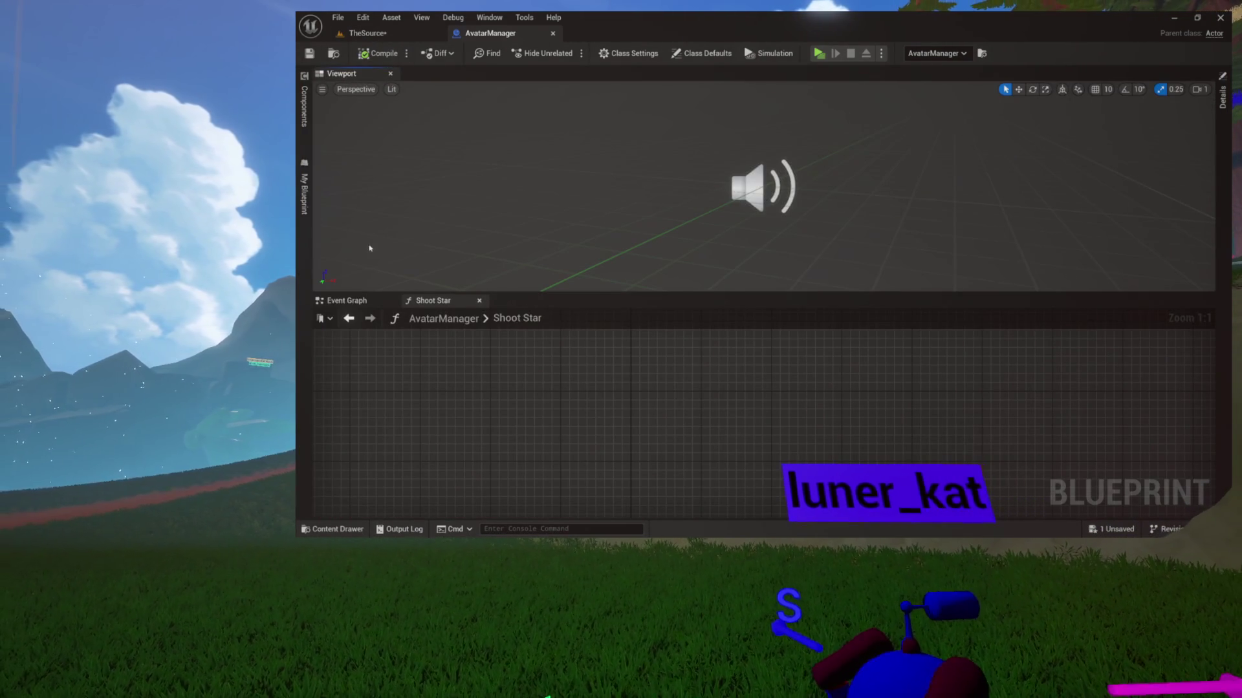
mouse_move(367, 79)
mouse_down()
mouse_move(532, 241)
mouse_move(542, 125)
mouse_up()
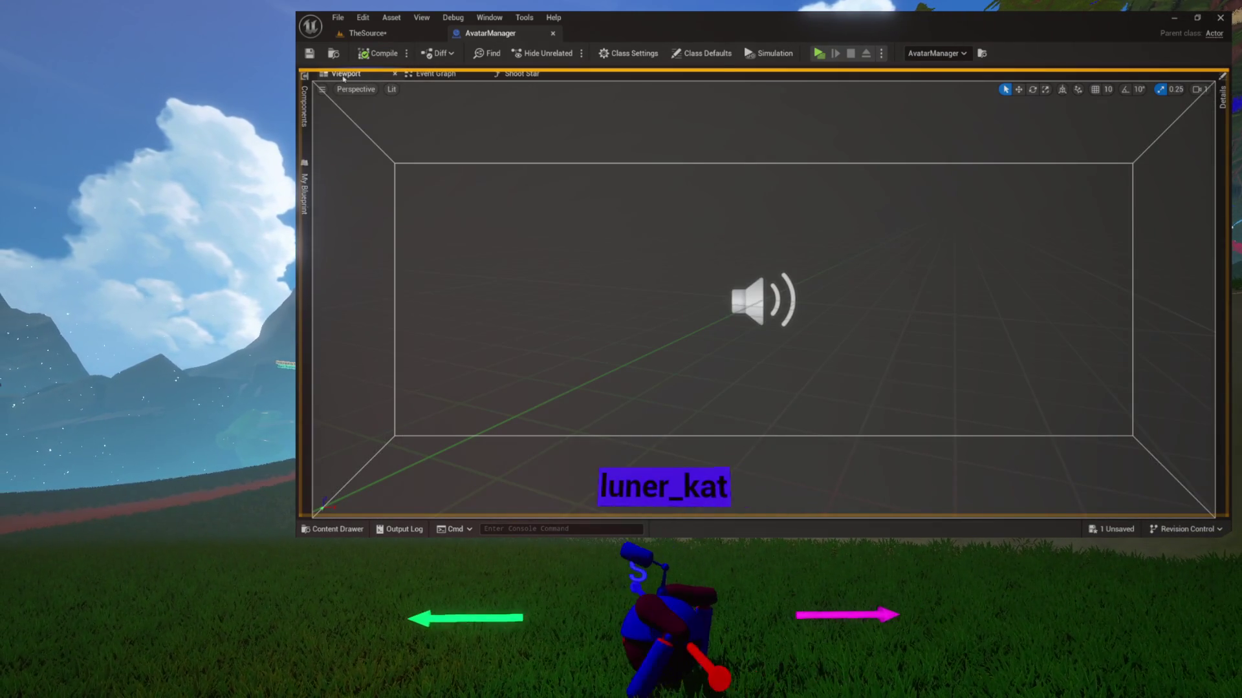
drag(344, 78, 377, 77)
Return to the Event Graph, close the Shoot Star tab and bring up the Content Drawer.
click(432, 74)
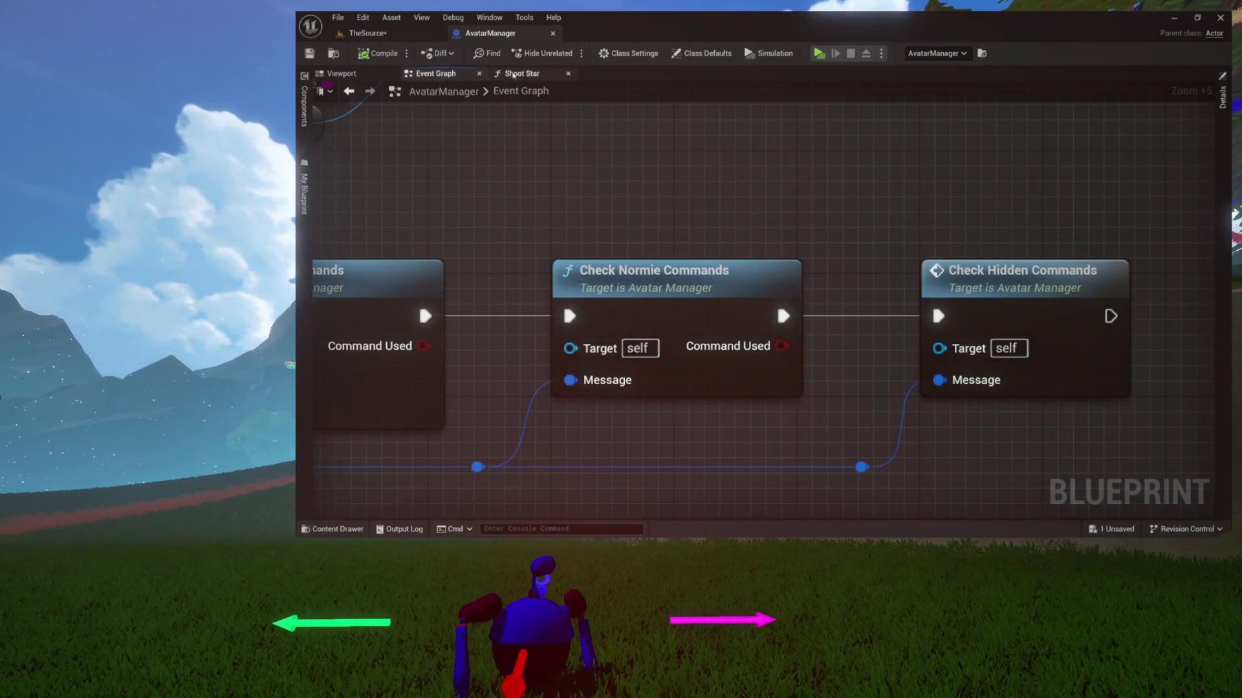
click(522, 74)
click(568, 76)
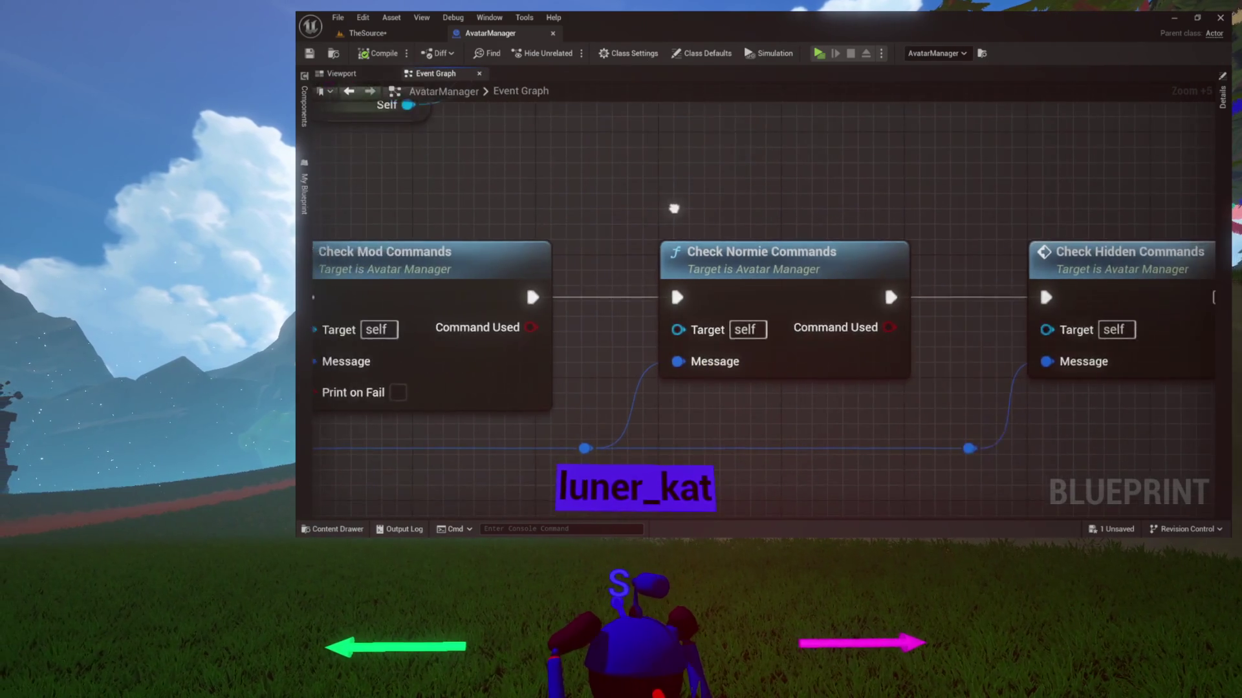
scroll(676, 211, down, 3)
key(ctrl+space)
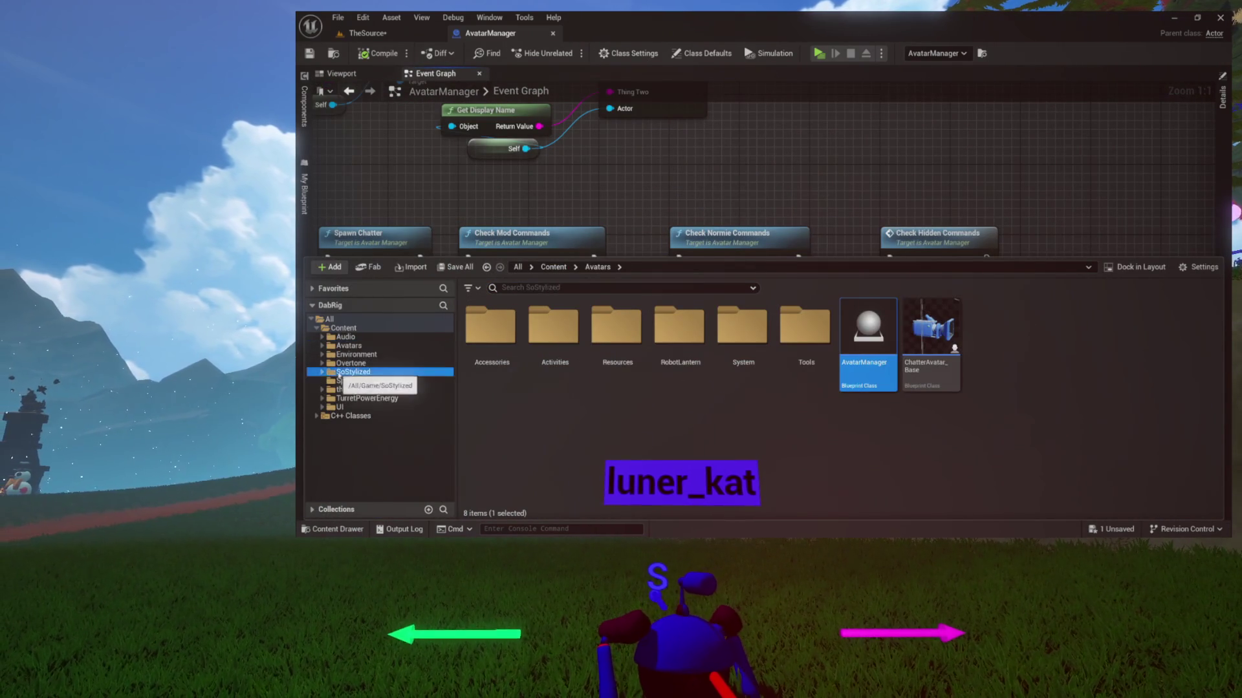
Open MiniGamePawn from Content > theRig > System.
click(367, 398)
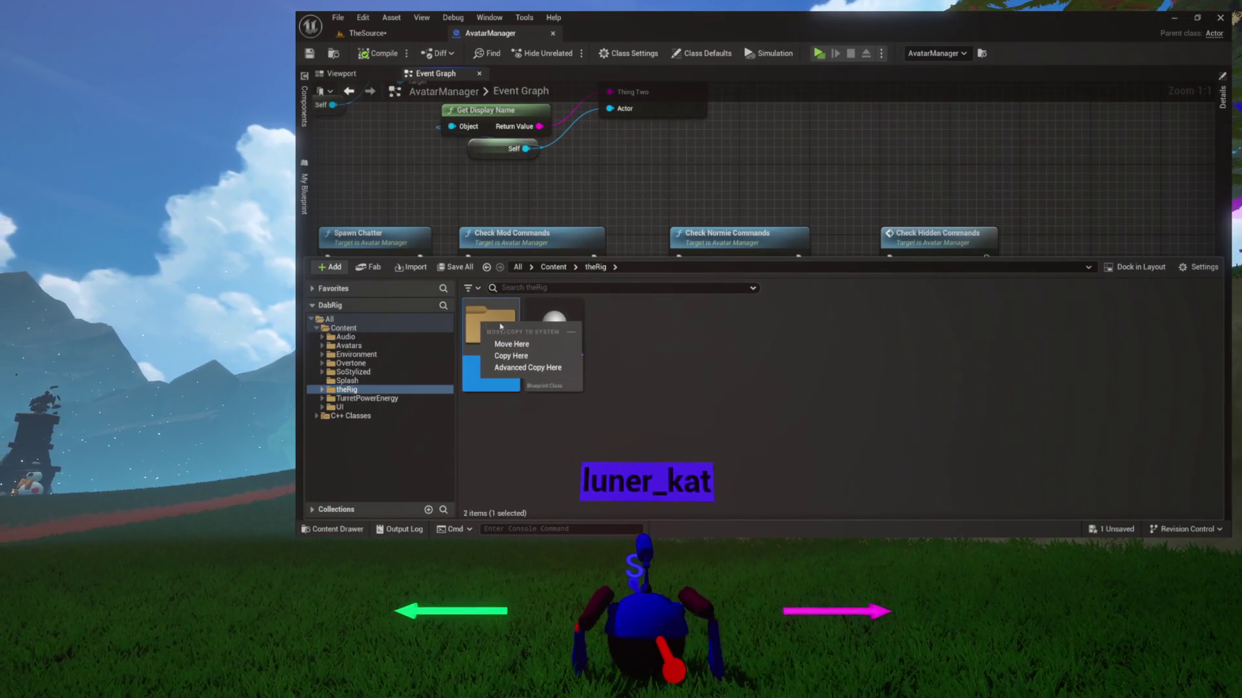
double_click(487, 318)
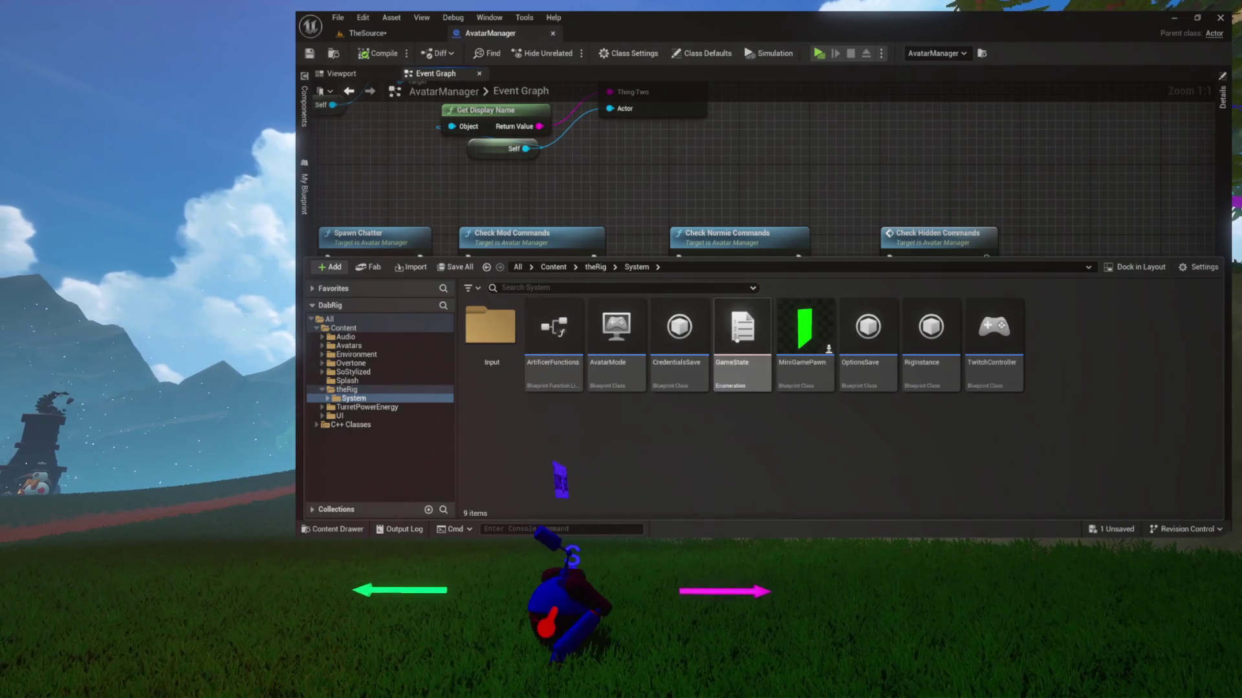
double_click(804, 335)
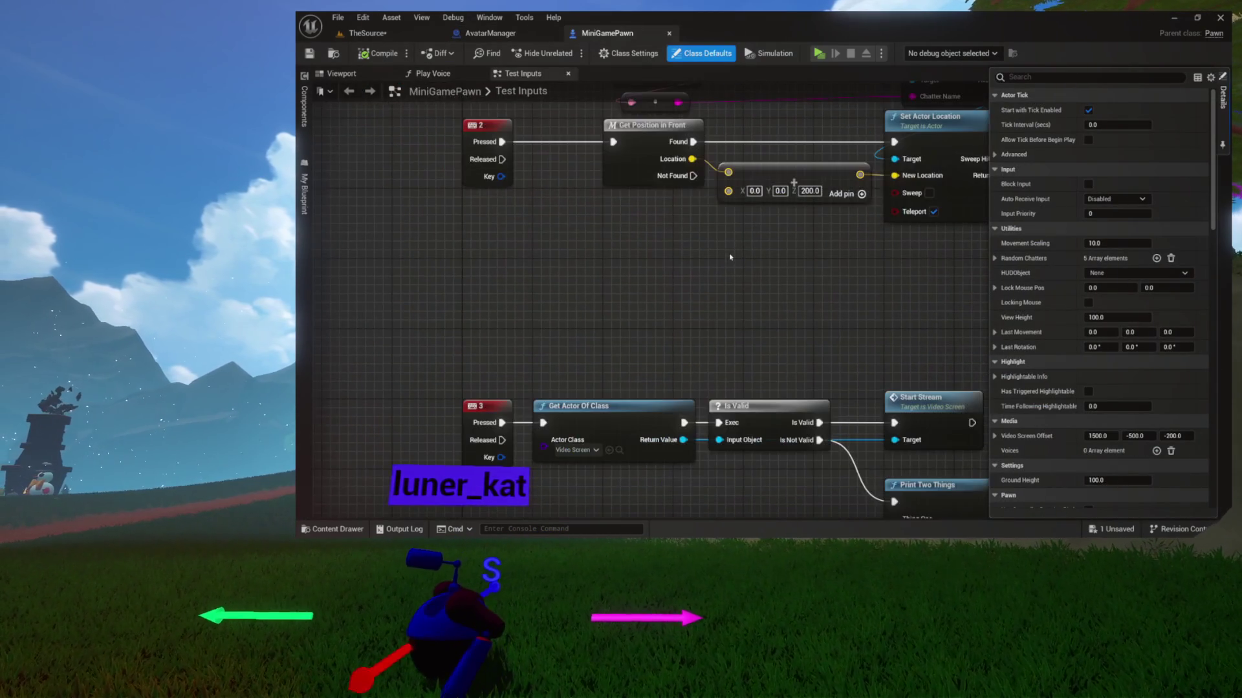
Pan across the Test Inputs graph to look over its key input and loop nodes.
drag(730, 257, 736, 128)
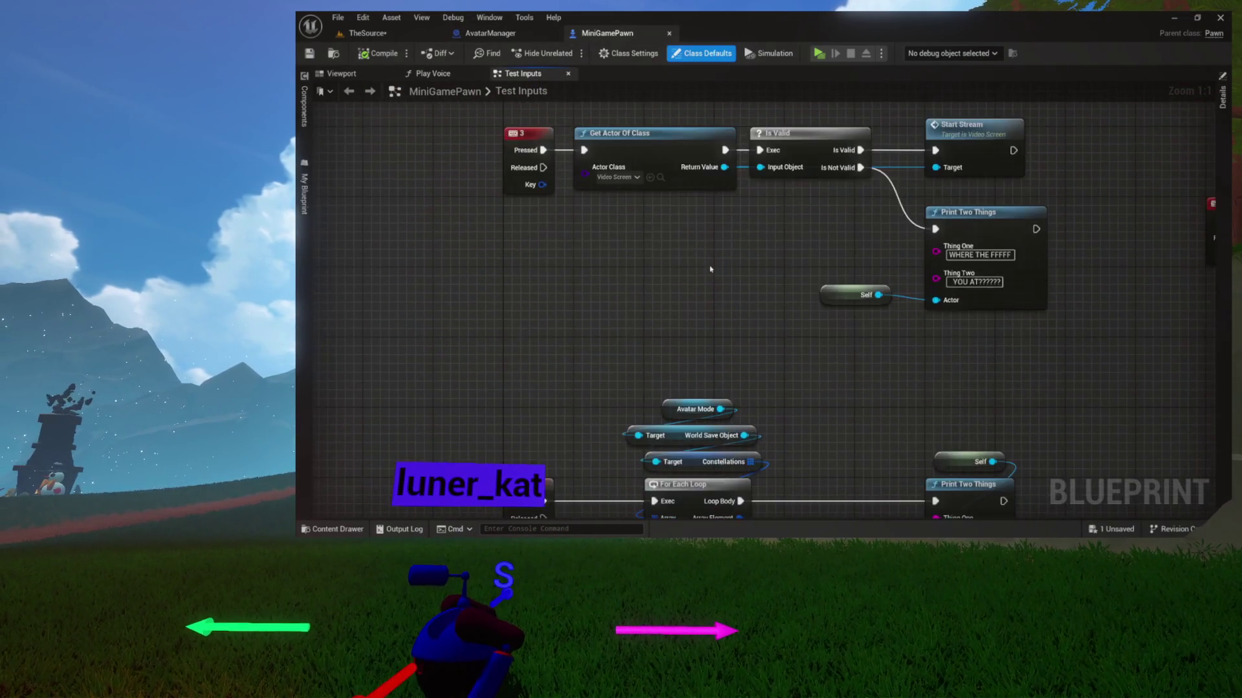
drag(707, 282, 725, 100)
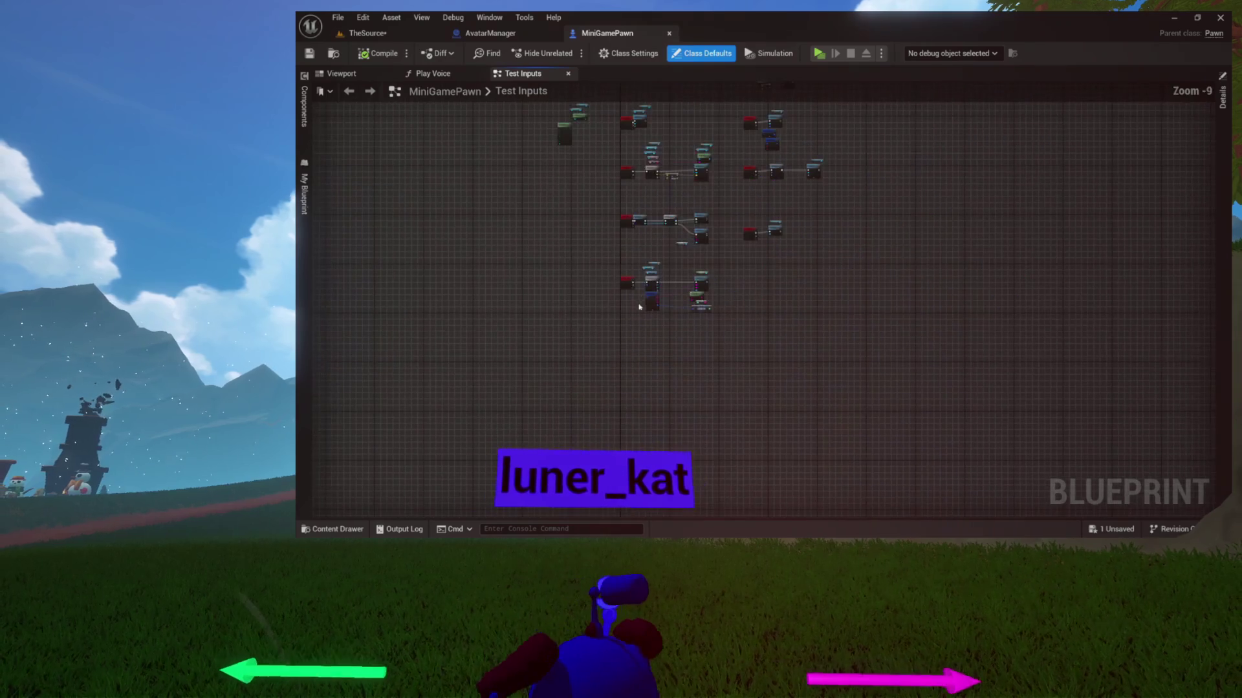
drag(829, 288, 904, 286)
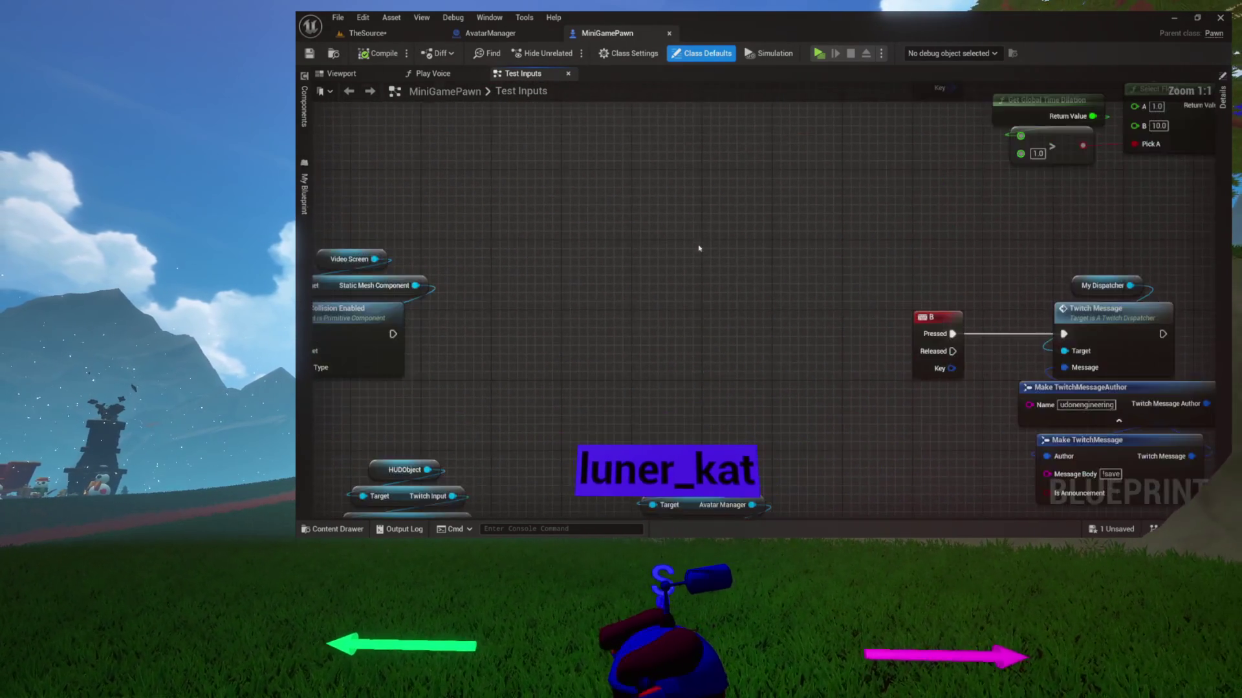
scroll(816, 280, up, 3)
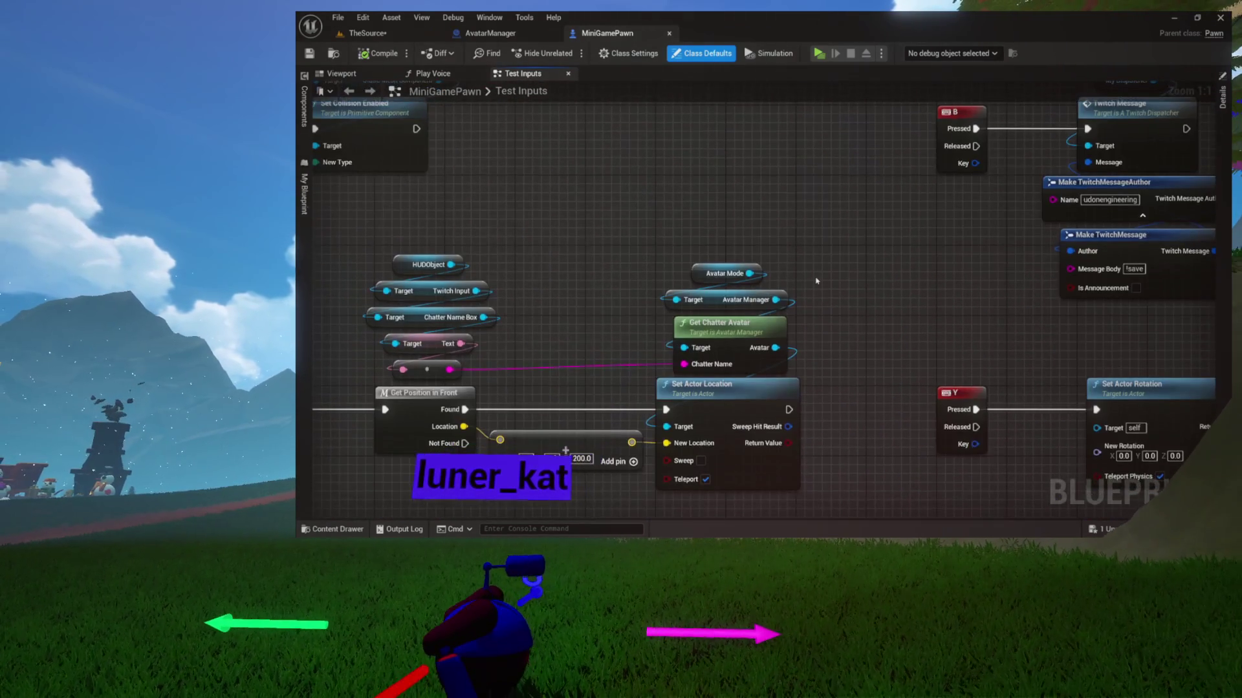
drag(816, 281, 867, 126)
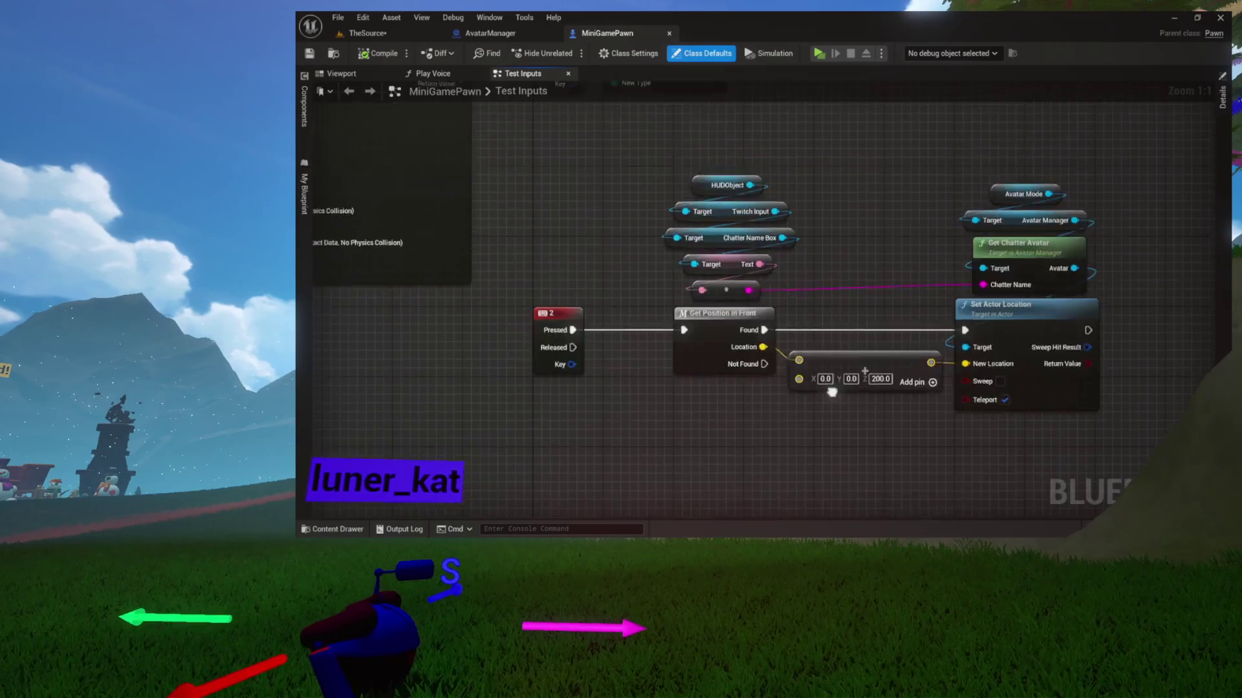
drag(831, 341, 810, 524)
scroll(907, 311, down, 5)
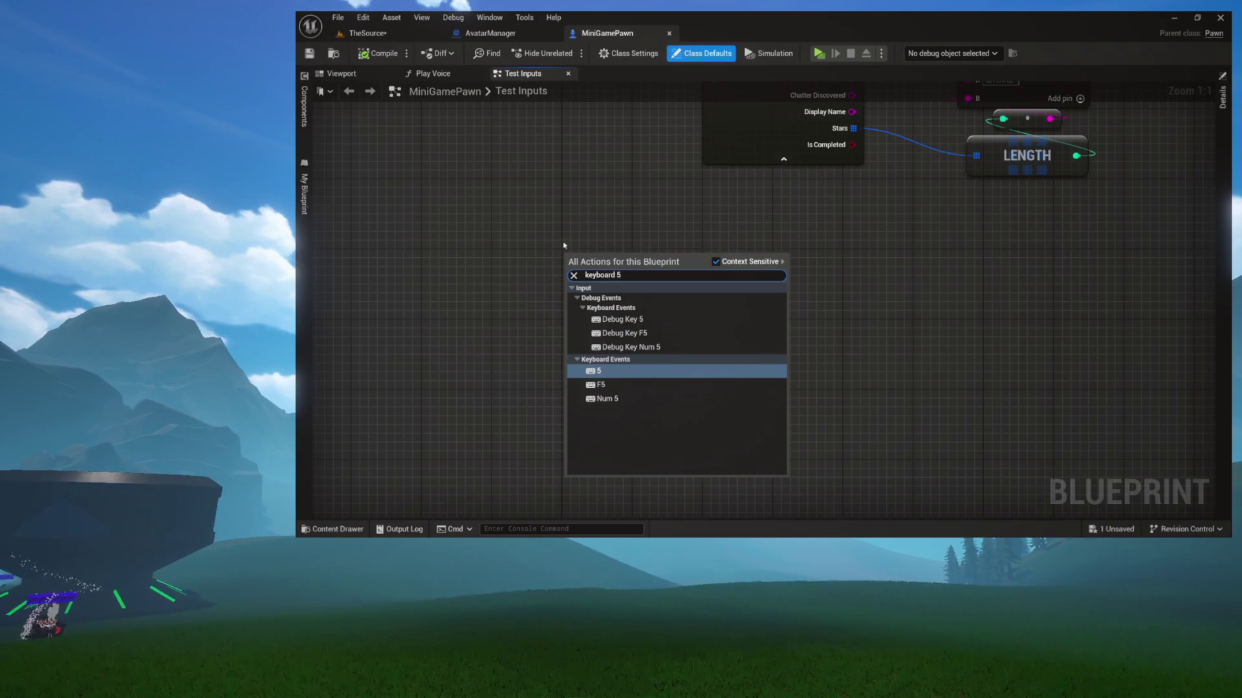
Add a keyboard 5 event and a Get Avatar Manager node from Avatar Mode, arranged beside it.
click(594, 372)
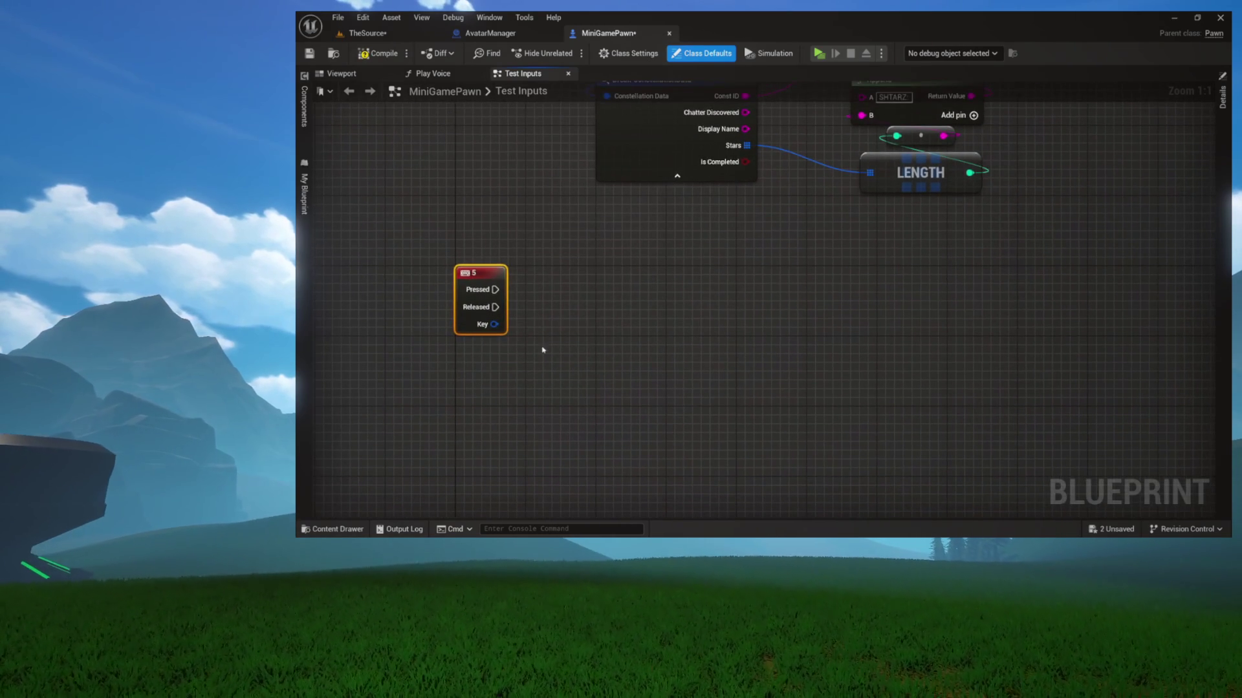
drag(524, 307, 477, 340)
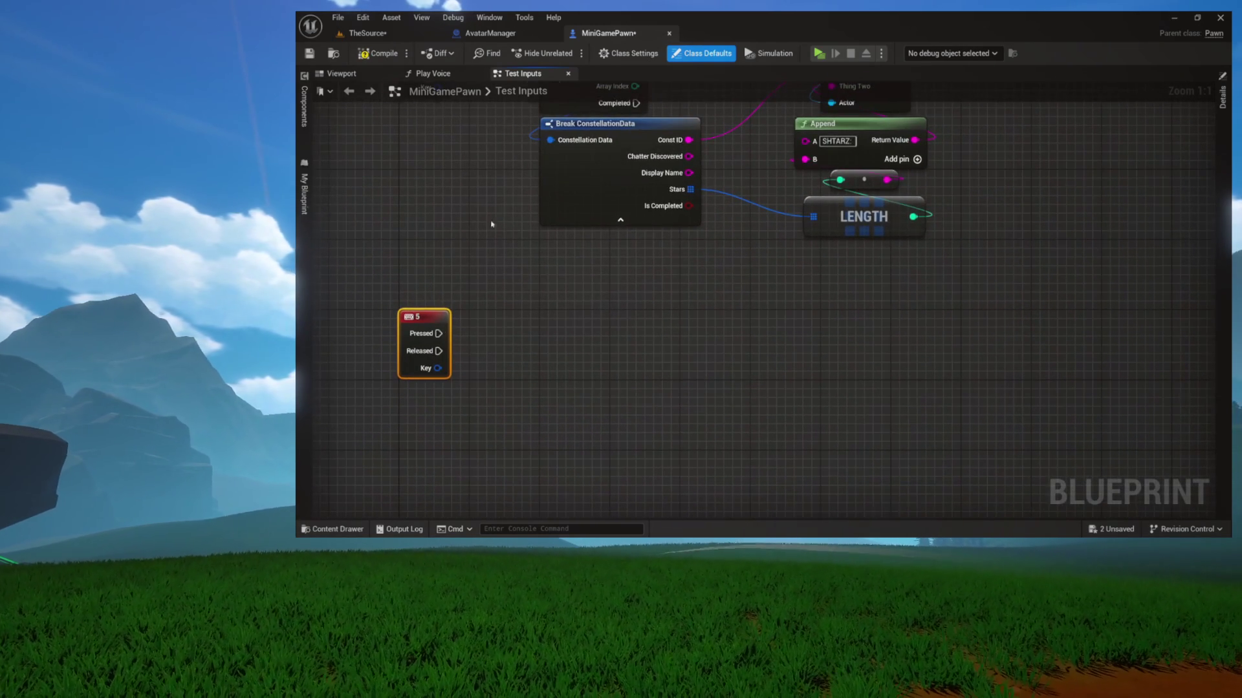
drag(507, 225, 541, 376)
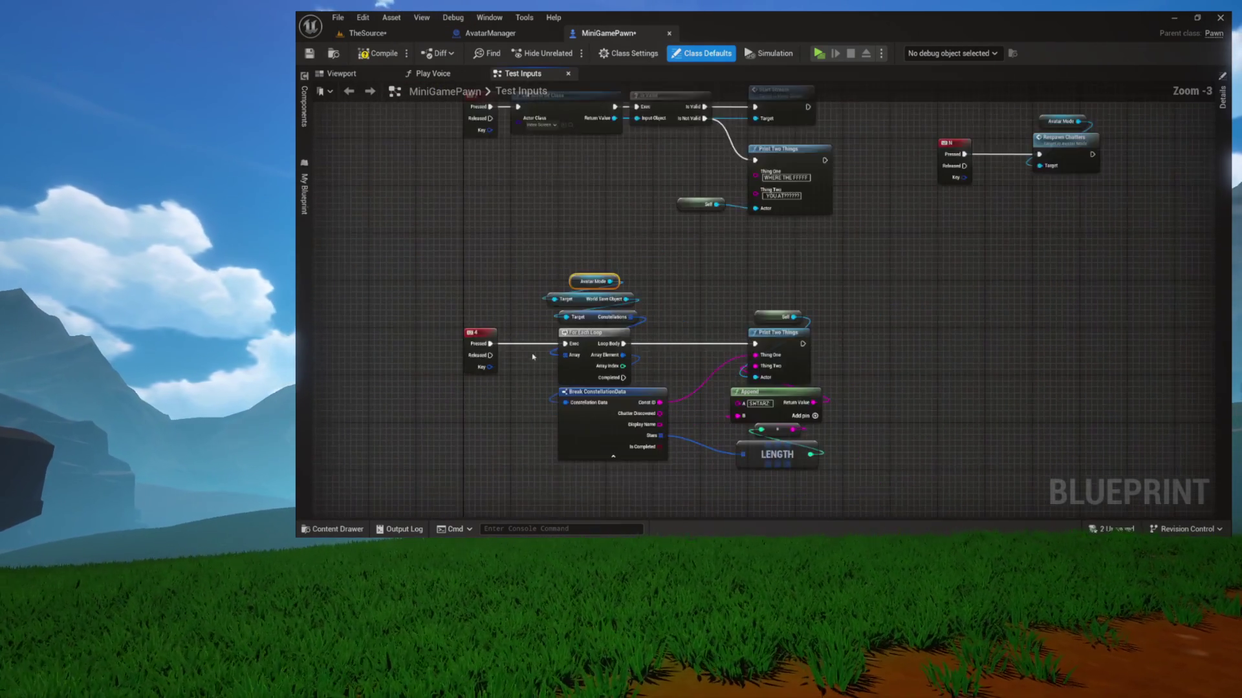
scroll(658, 248, down, 2)
scroll(658, 248, up, 2)
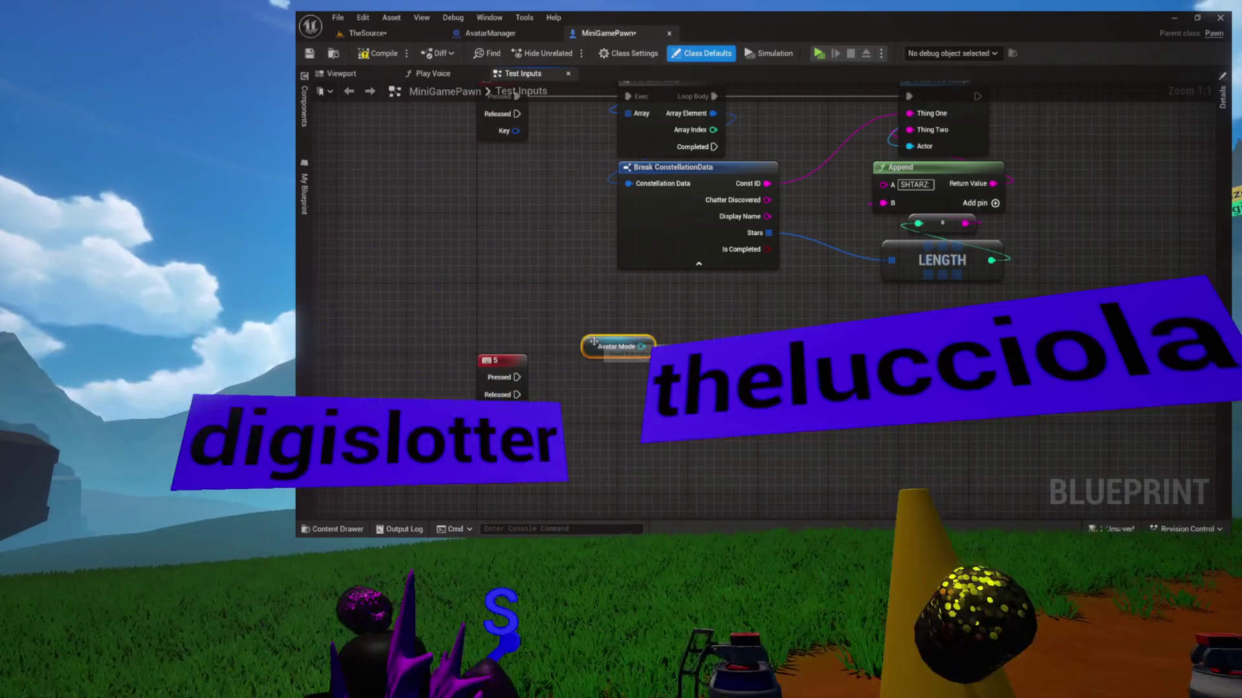
drag(627, 347, 618, 390)
text(get avat)
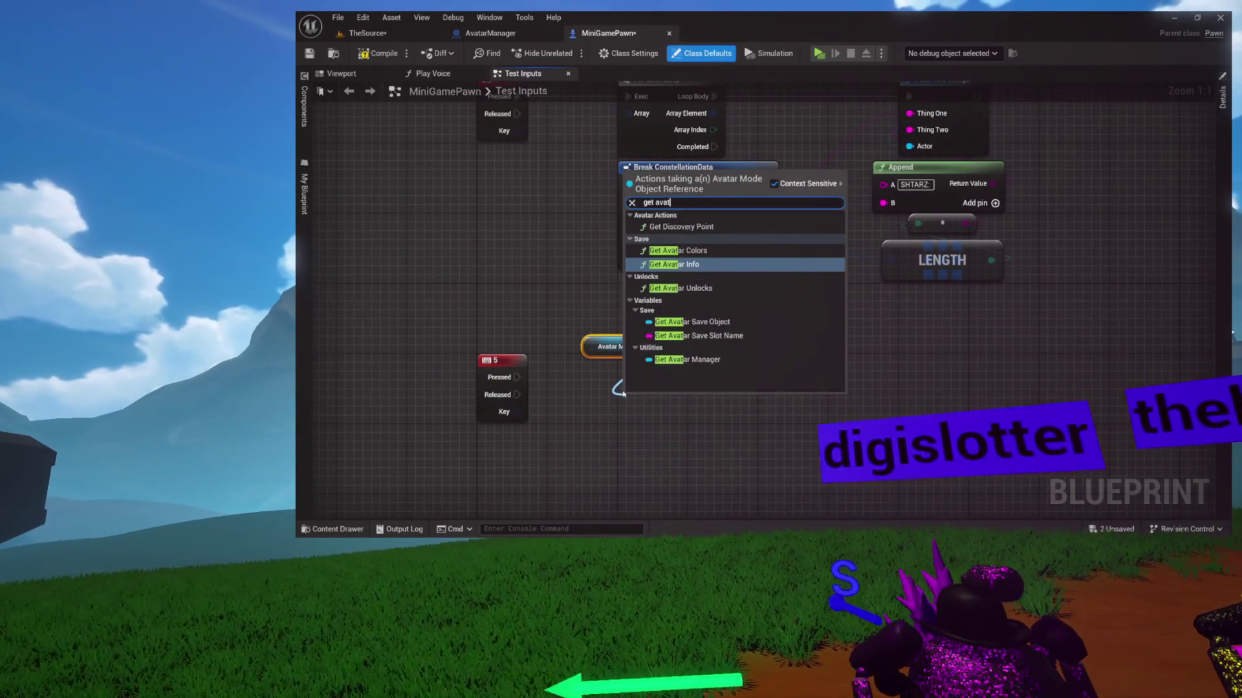
text(ar mana)
key(Return)
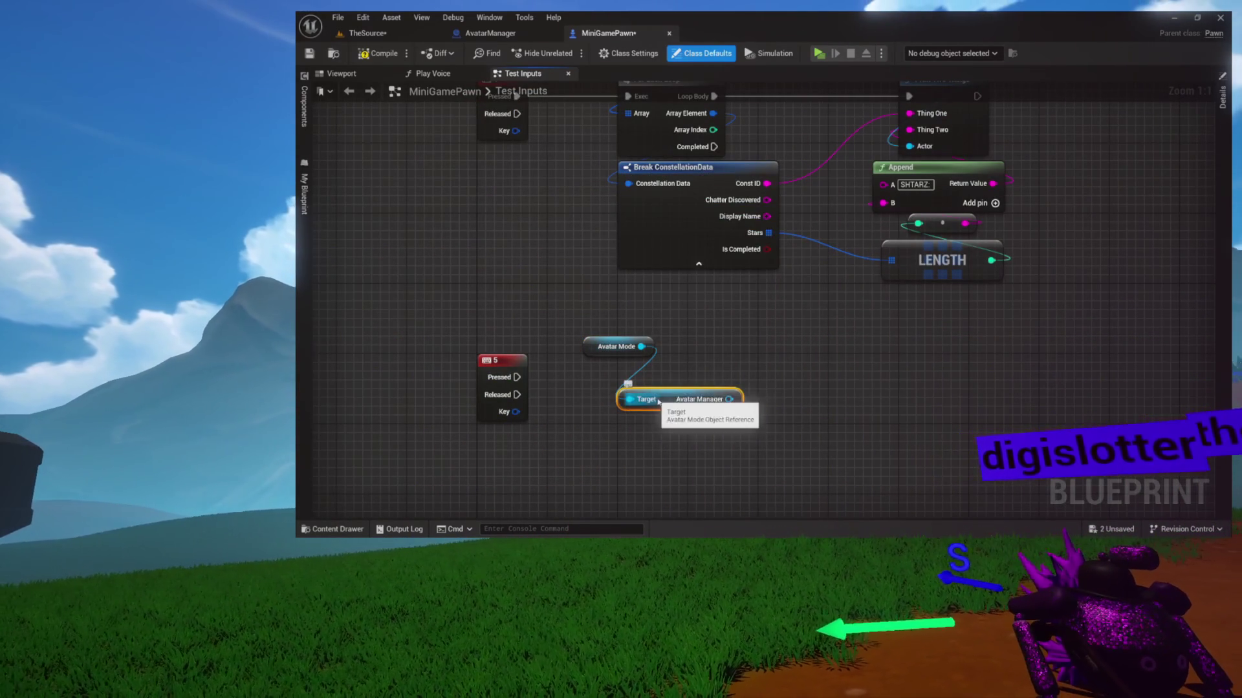
click(597, 409)
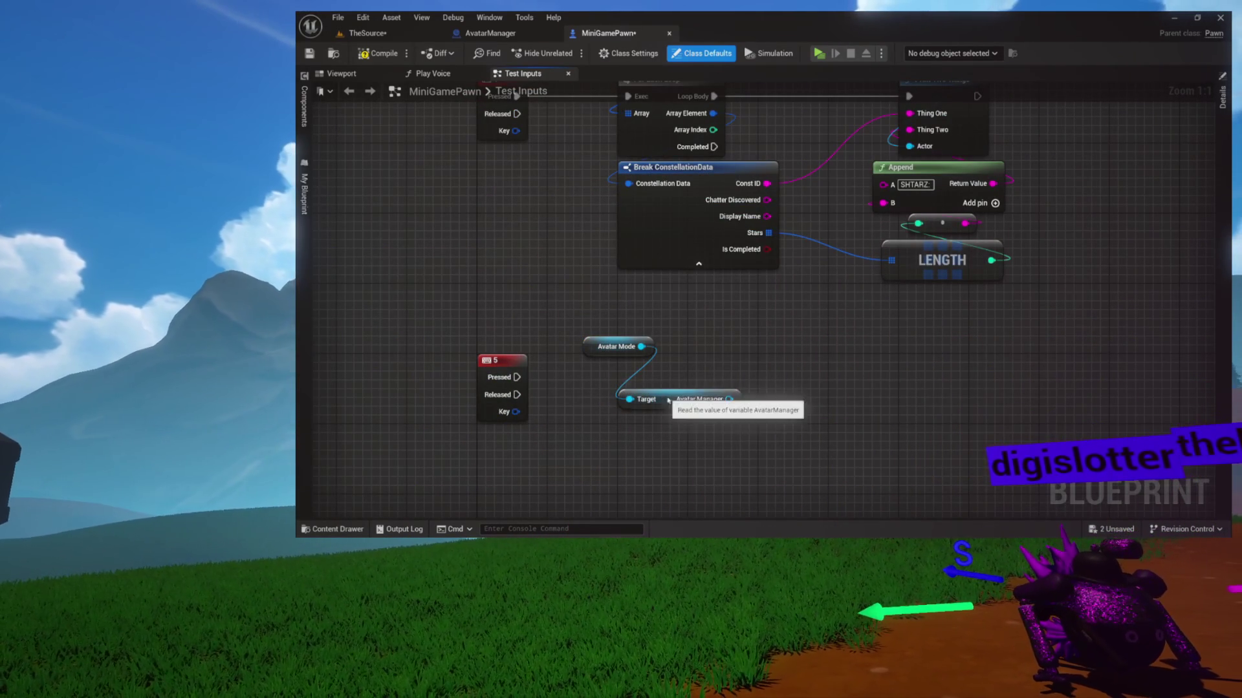
drag(667, 400, 630, 374)
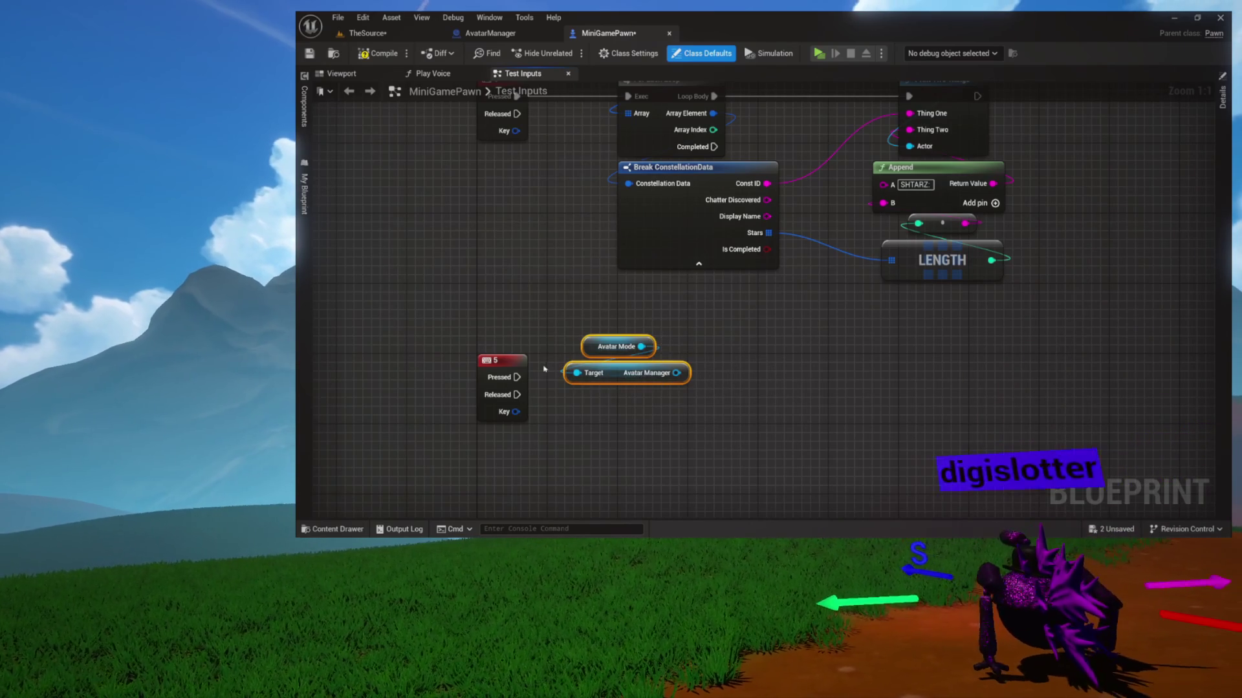
drag(489, 367, 498, 433)
drag(609, 419, 555, 342)
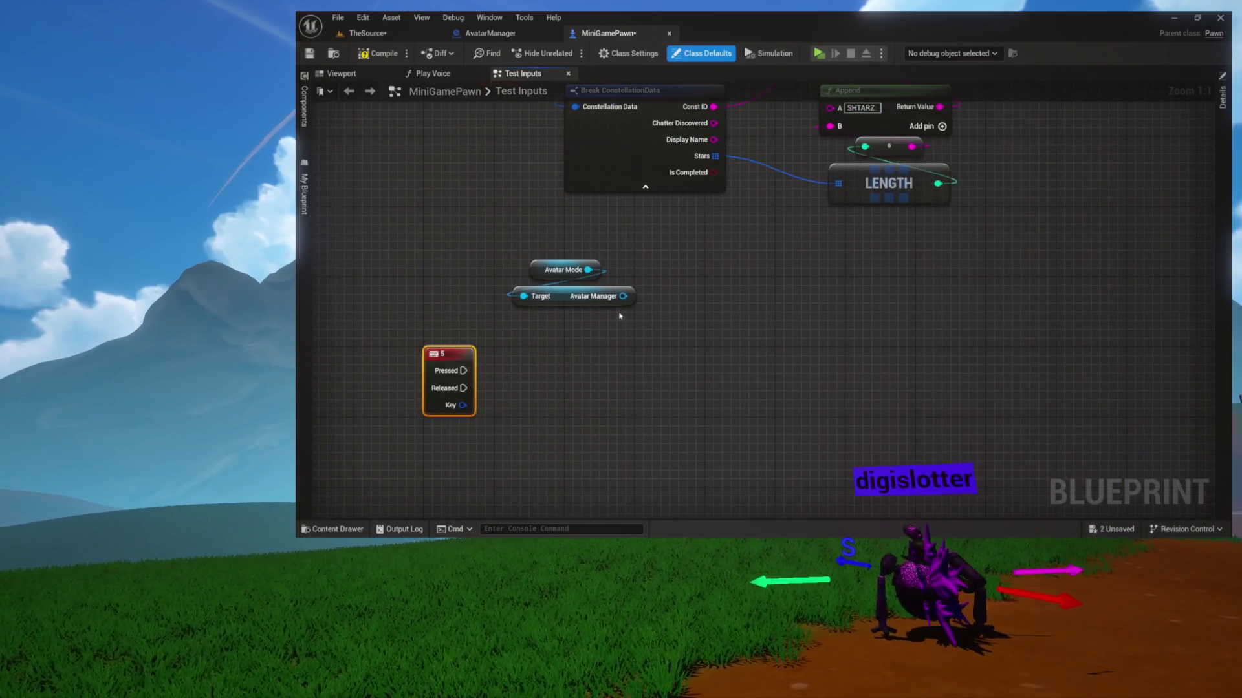
Call Shoot Star on Avatar Manager and wire the 5 Pressed event into it.
drag(610, 307, 610, 334)
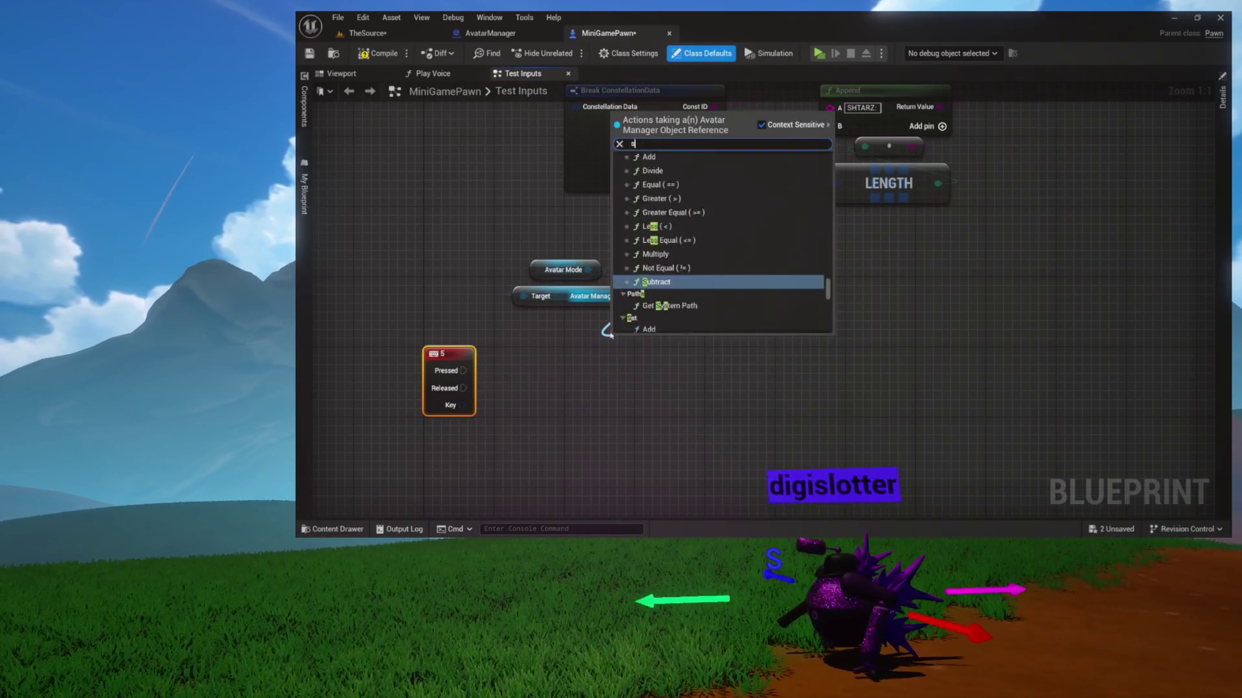
text(tar)
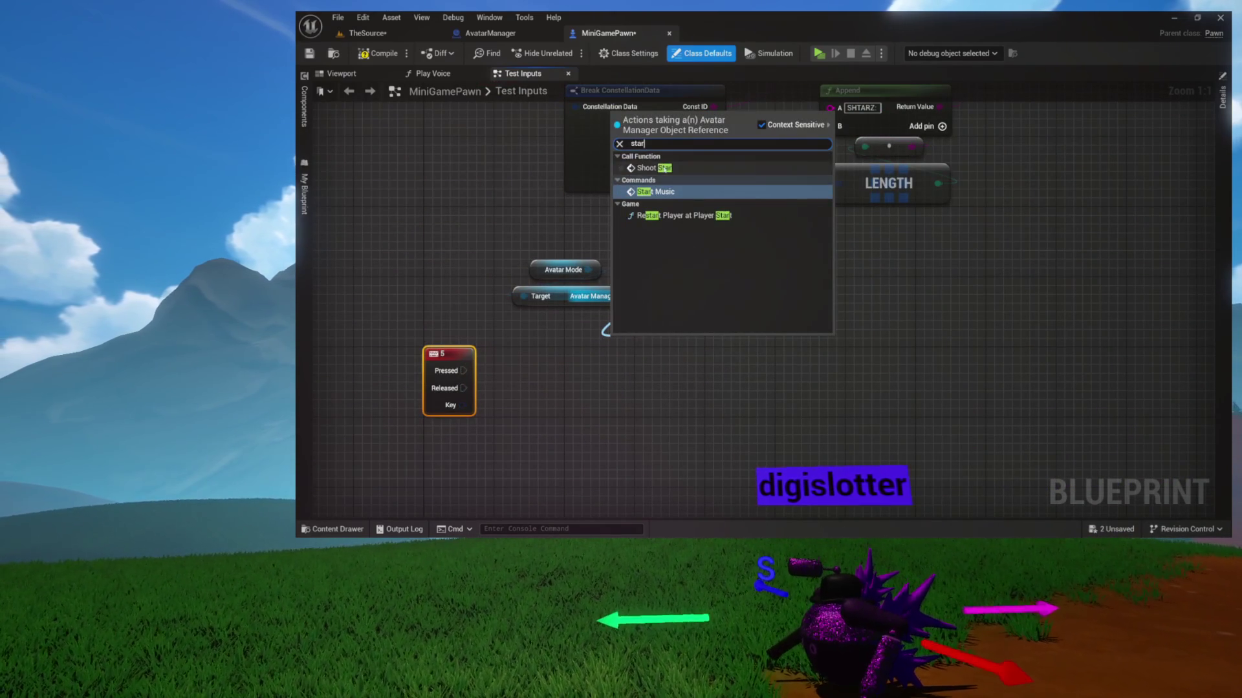
key(Up)
key(Return)
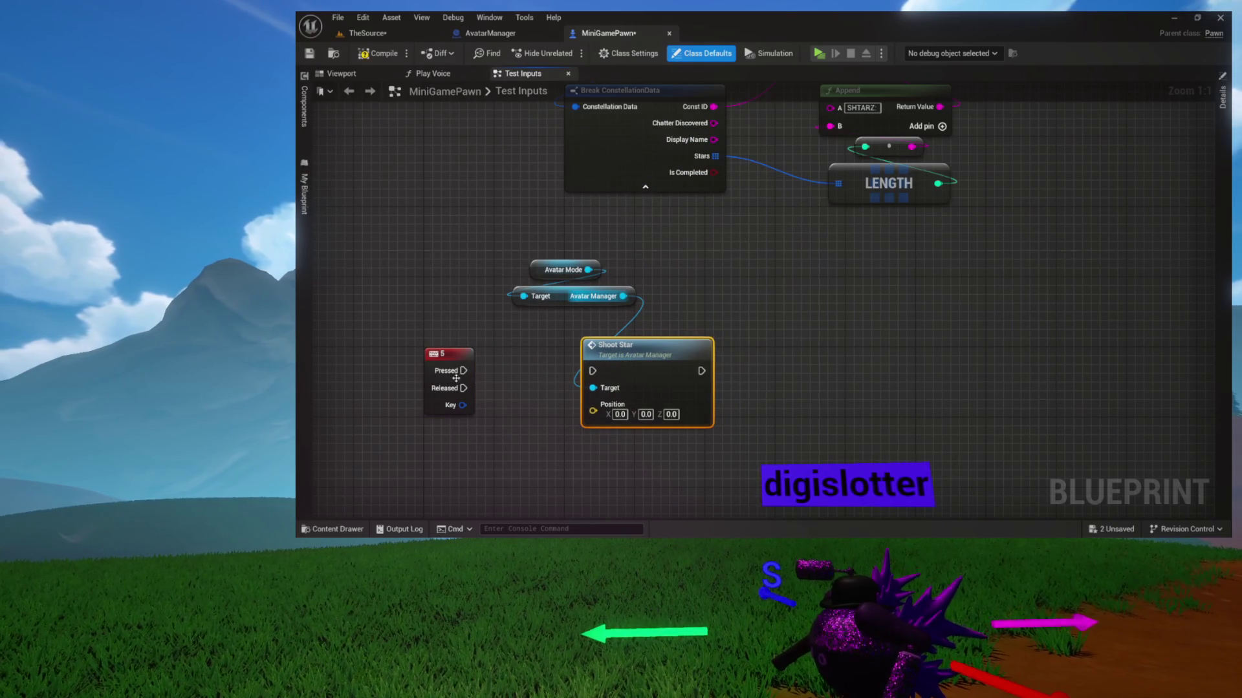
drag(613, 364, 597, 364)
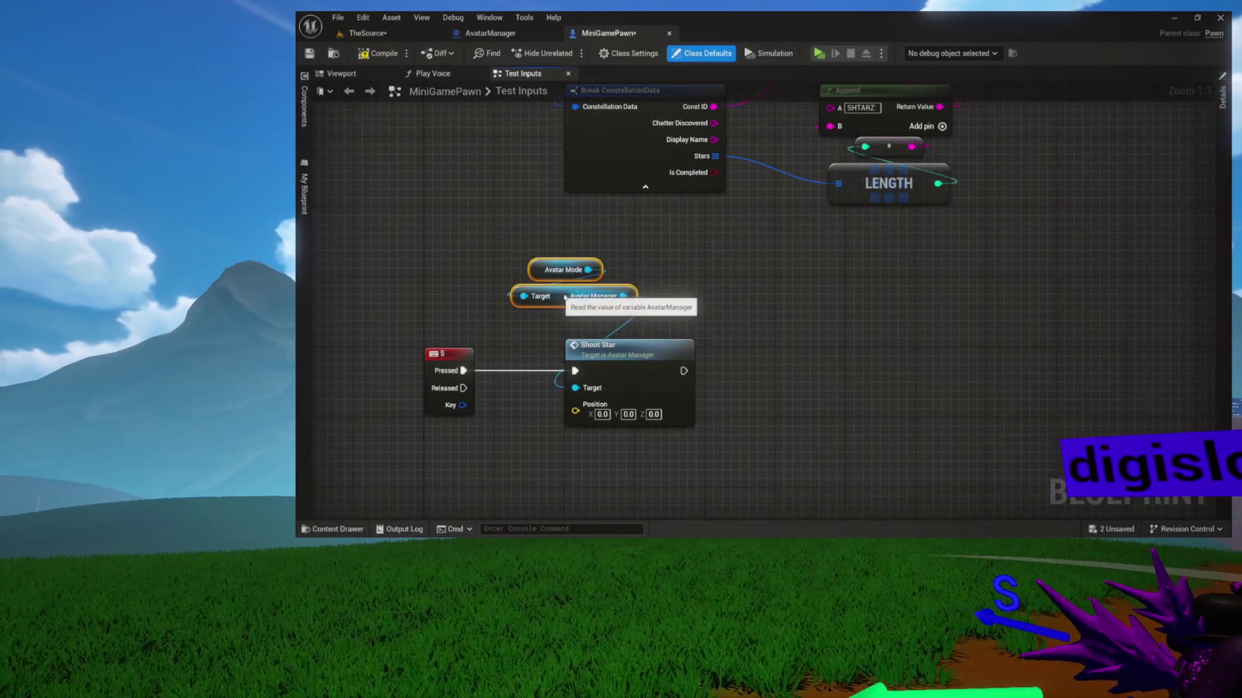
drag(560, 299, 621, 326)
drag(521, 253, 575, 179)
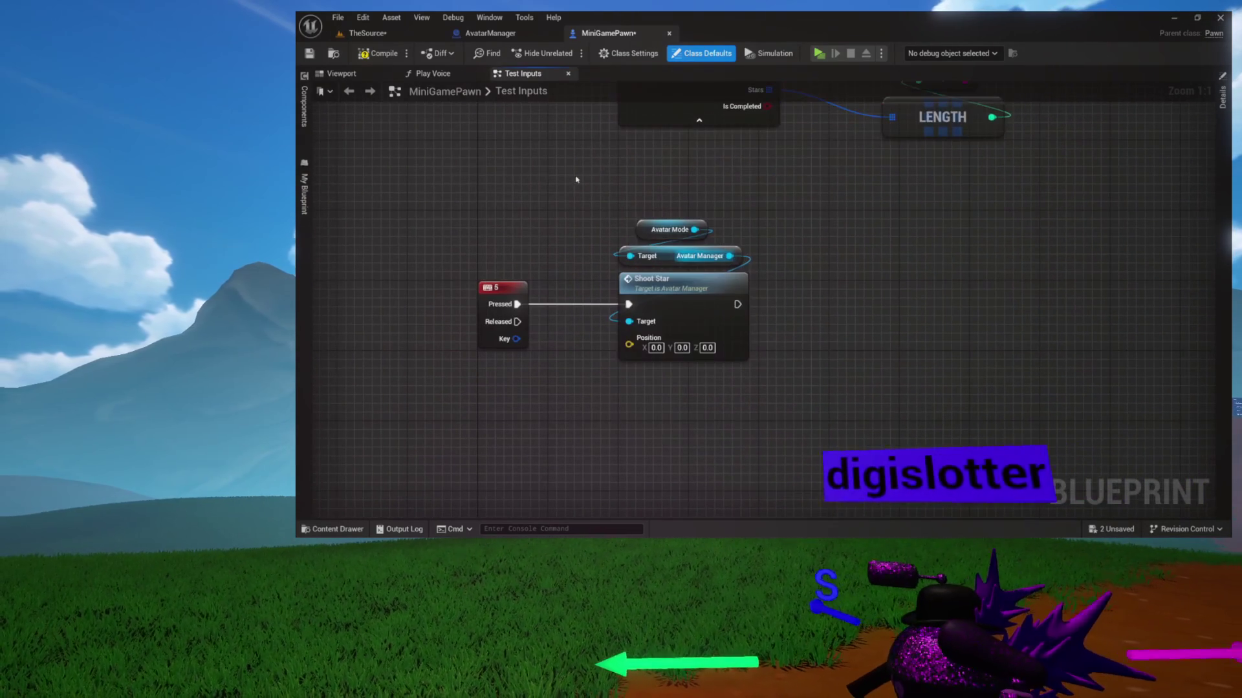
Switch to the pawn's Viewport and show its Components list.
click(368, 74)
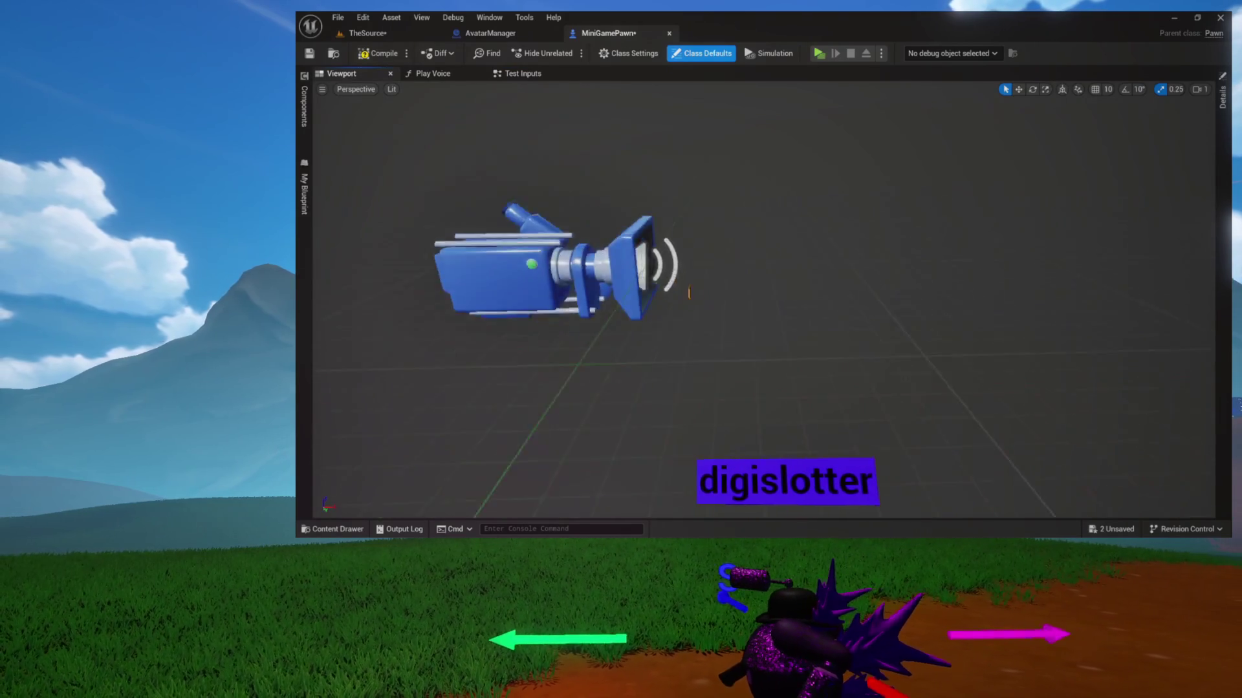
click(305, 106)
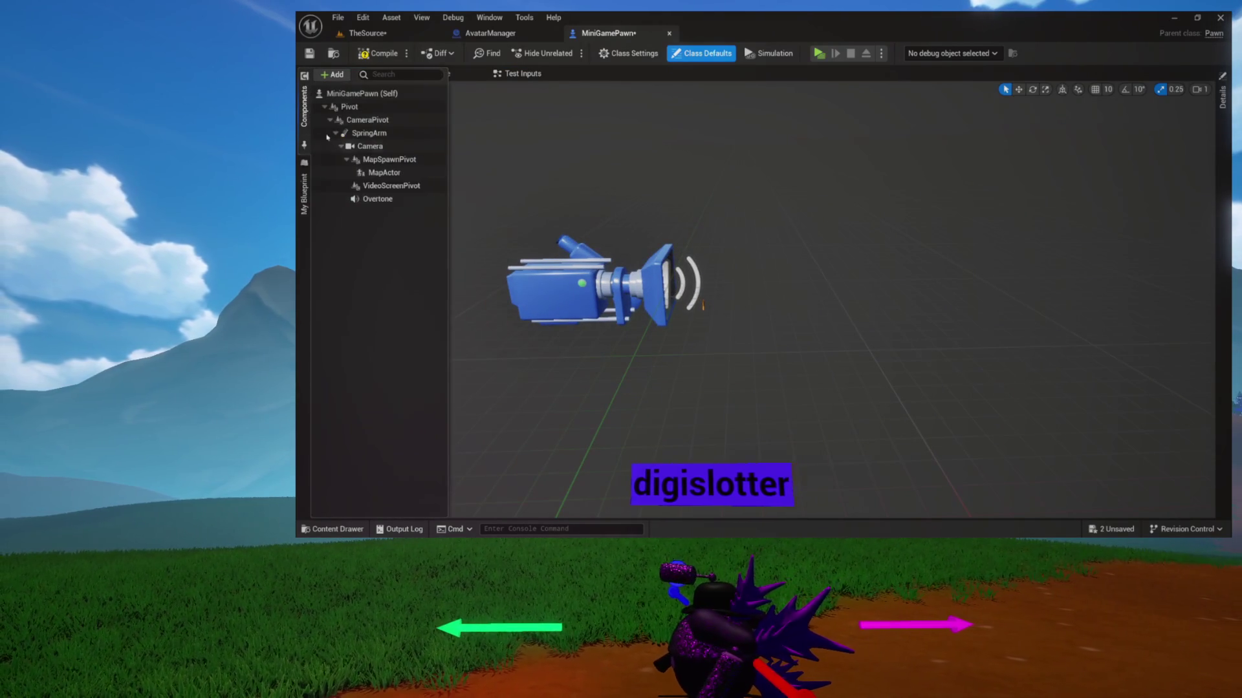
Inspect VideoScreenPivot, then drag the Camera component into the Test Inputs graph.
click(391, 186)
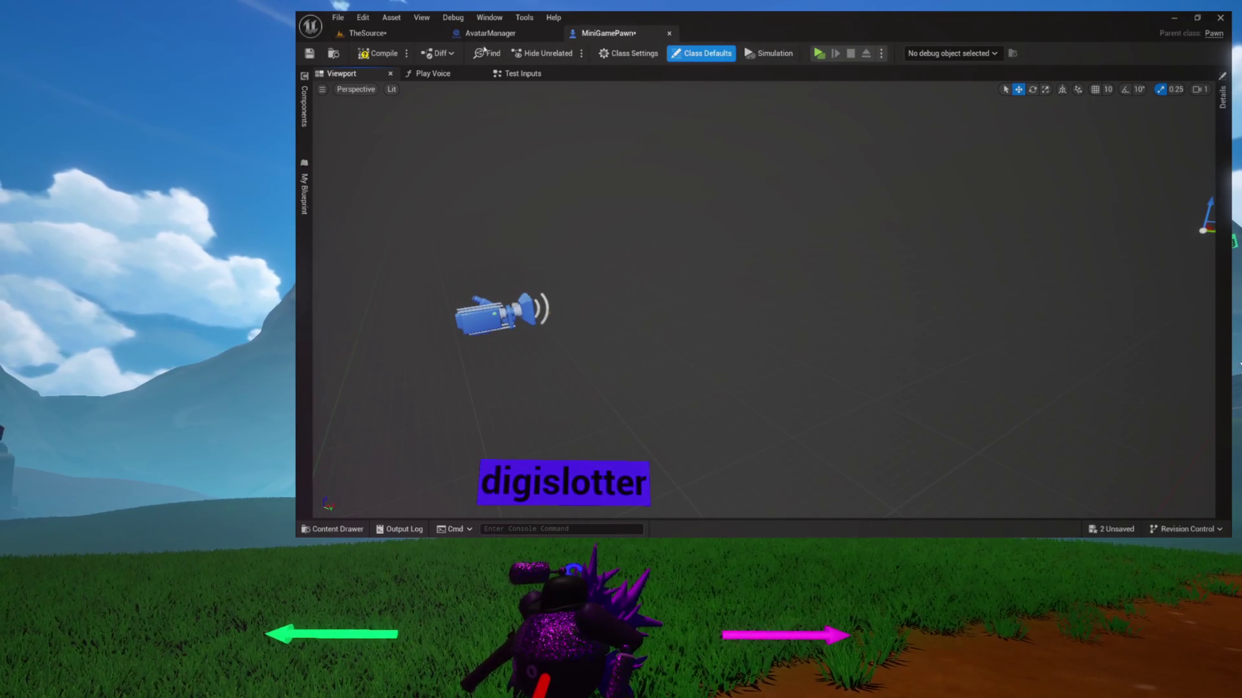
click(515, 74)
drag(561, 173, 512, 370)
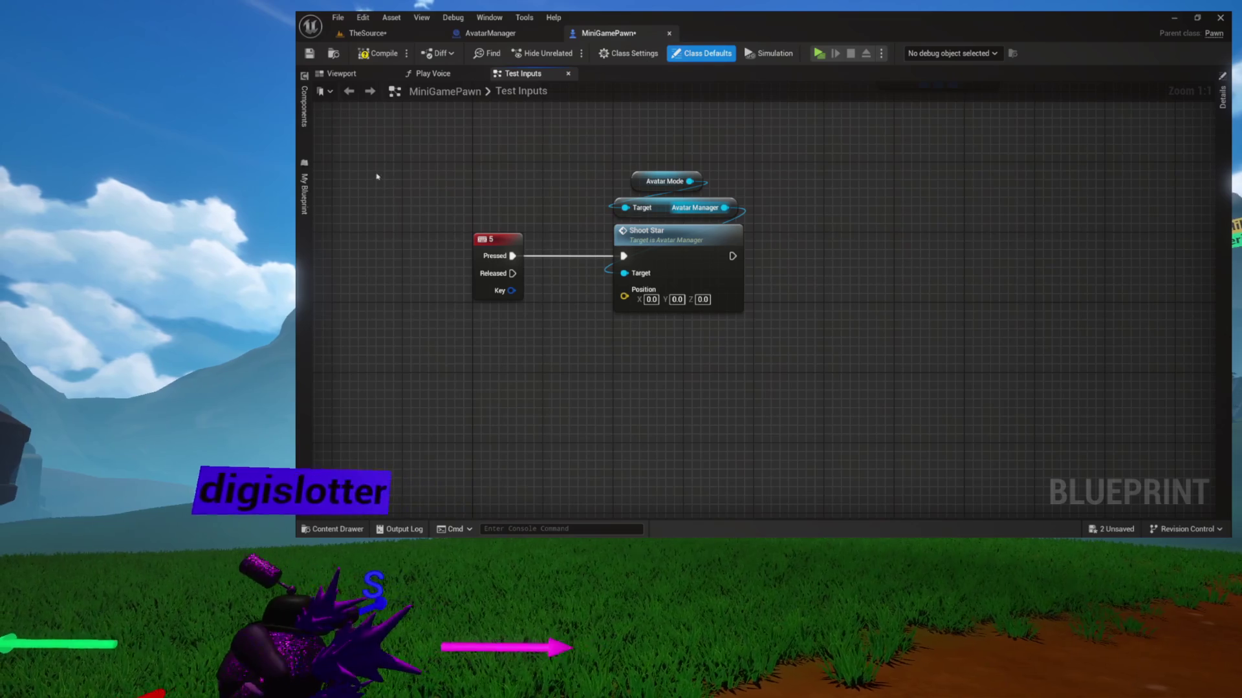
click(304, 102)
mouse_move(369, 146)
mouse_down()
mouse_move(472, 347)
mouse_move(527, 400)
mouse_up()
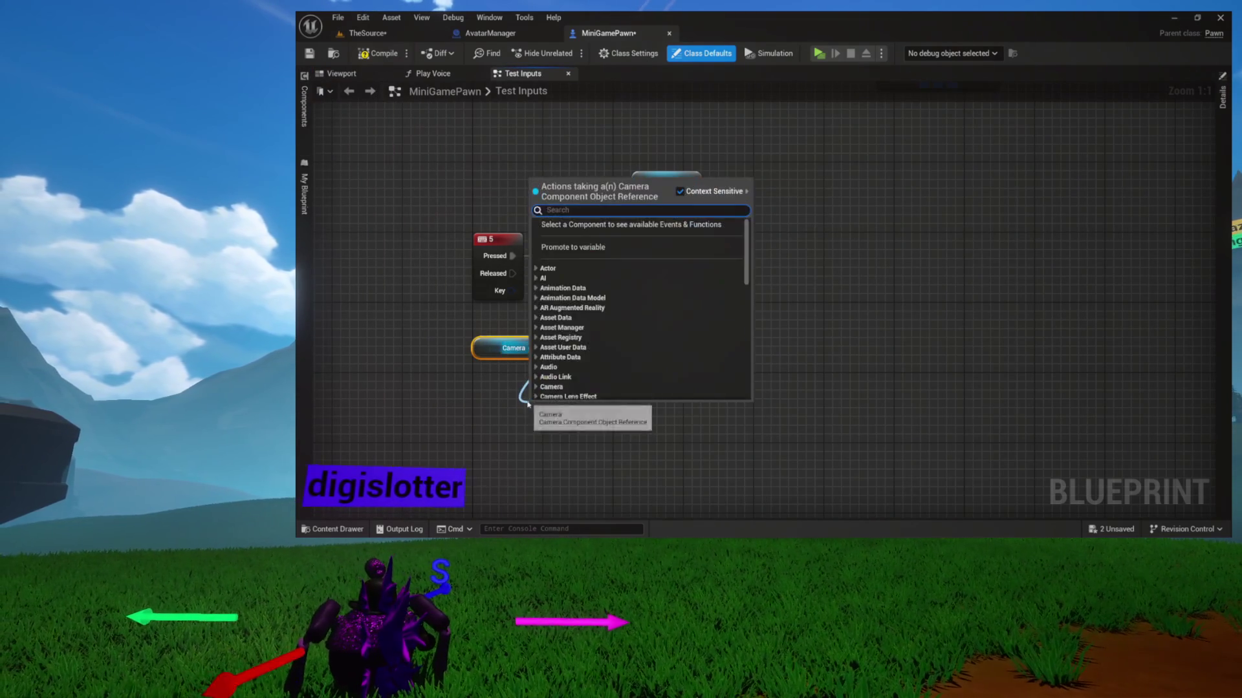
text(get world locat)
Add Get World Location and Get Forward Vector nodes off the Camera reference.
key(Return)
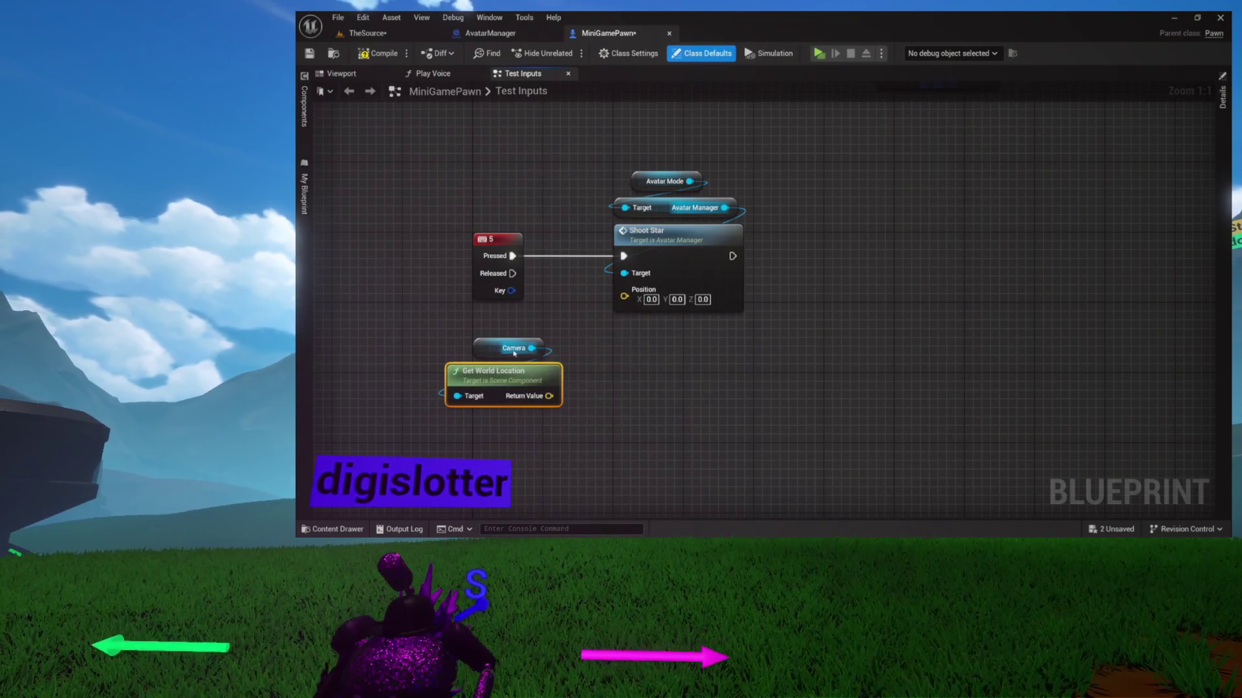
drag(483, 449, 483, 448)
text(get forward)
key(Return)
mouse_move(483, 448)
mouse_down()
mouse_move(495, 352)
mouse_move(509, 337)
mouse_up()
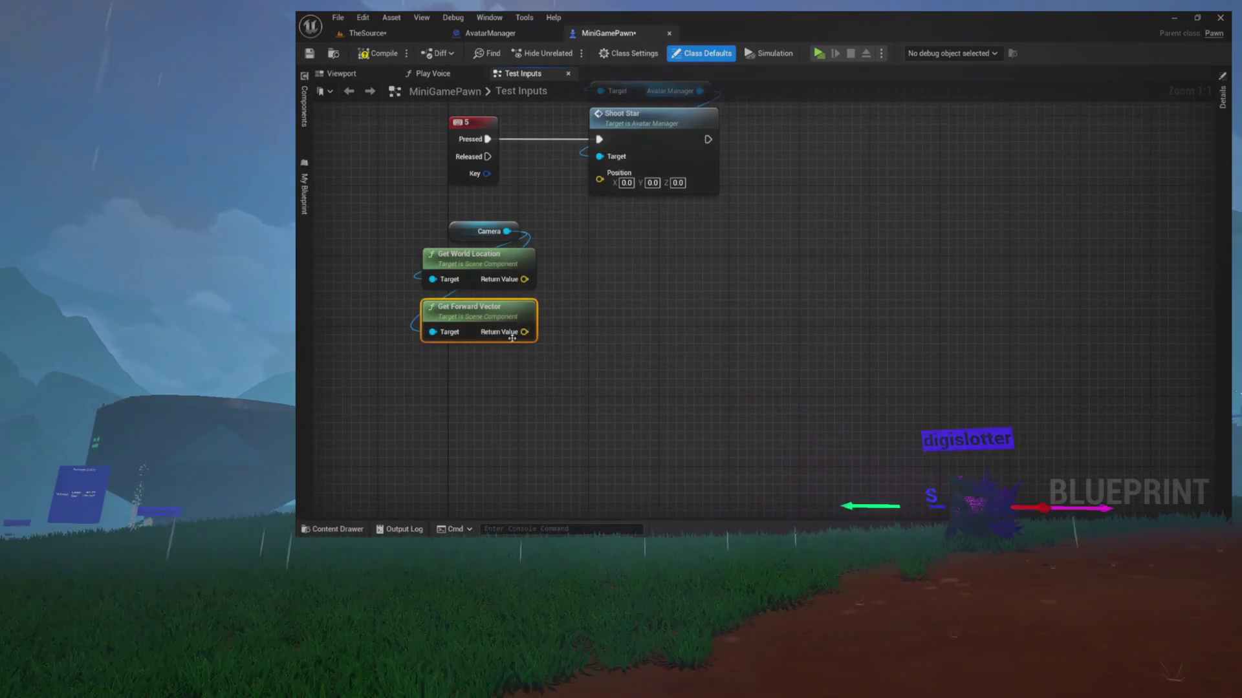
Add a multiply node after Get Forward Vector and convert its input to an integer.
drag(503, 388, 493, 379)
text(make array)
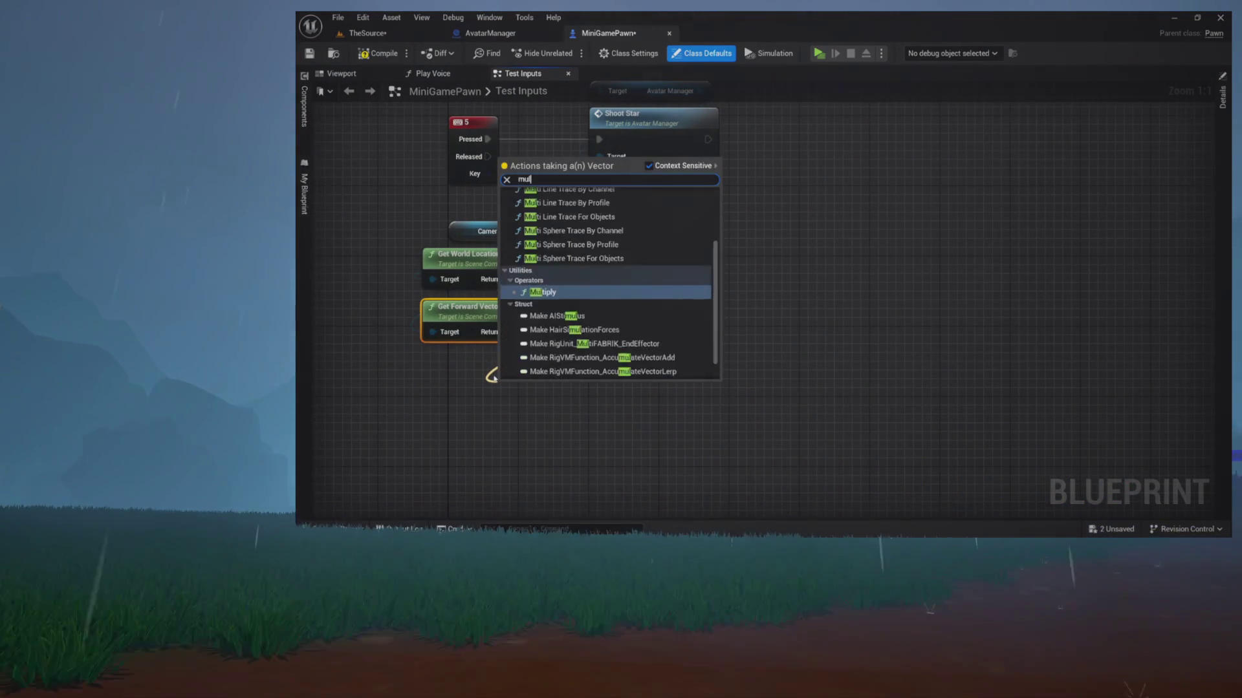
key(Return)
scroll(543, 349, up, 2)
drag(598, 311, 677, 316)
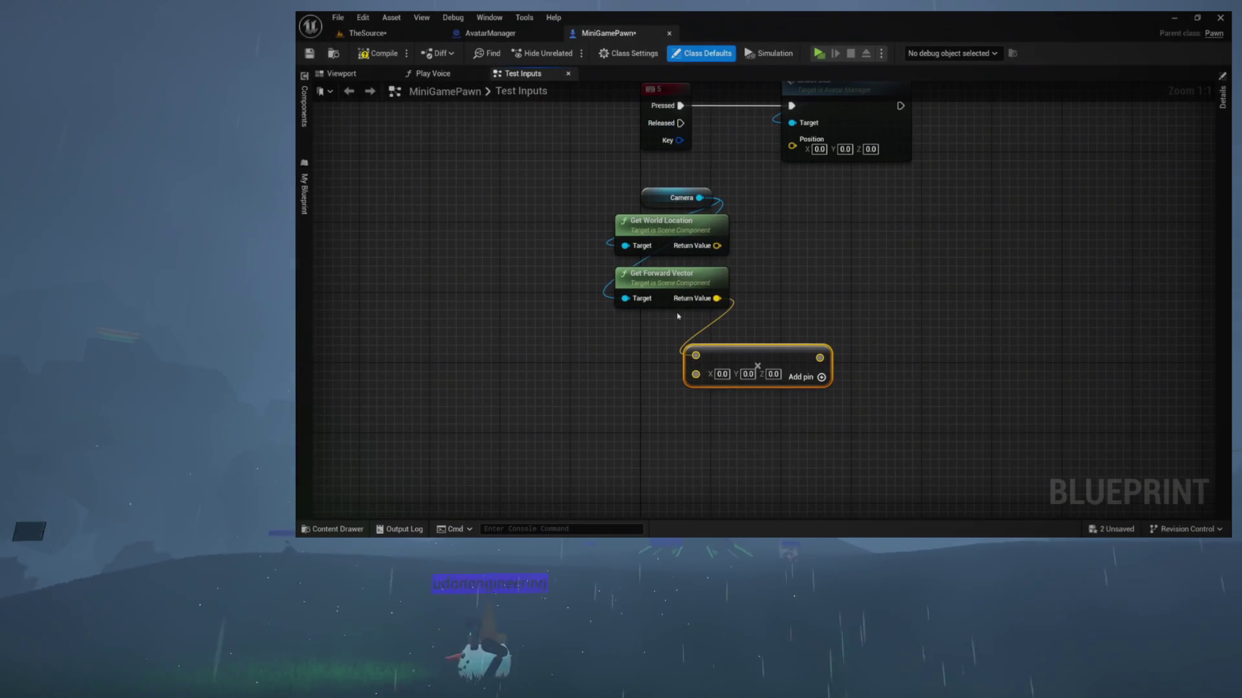
drag(732, 350, 653, 324)
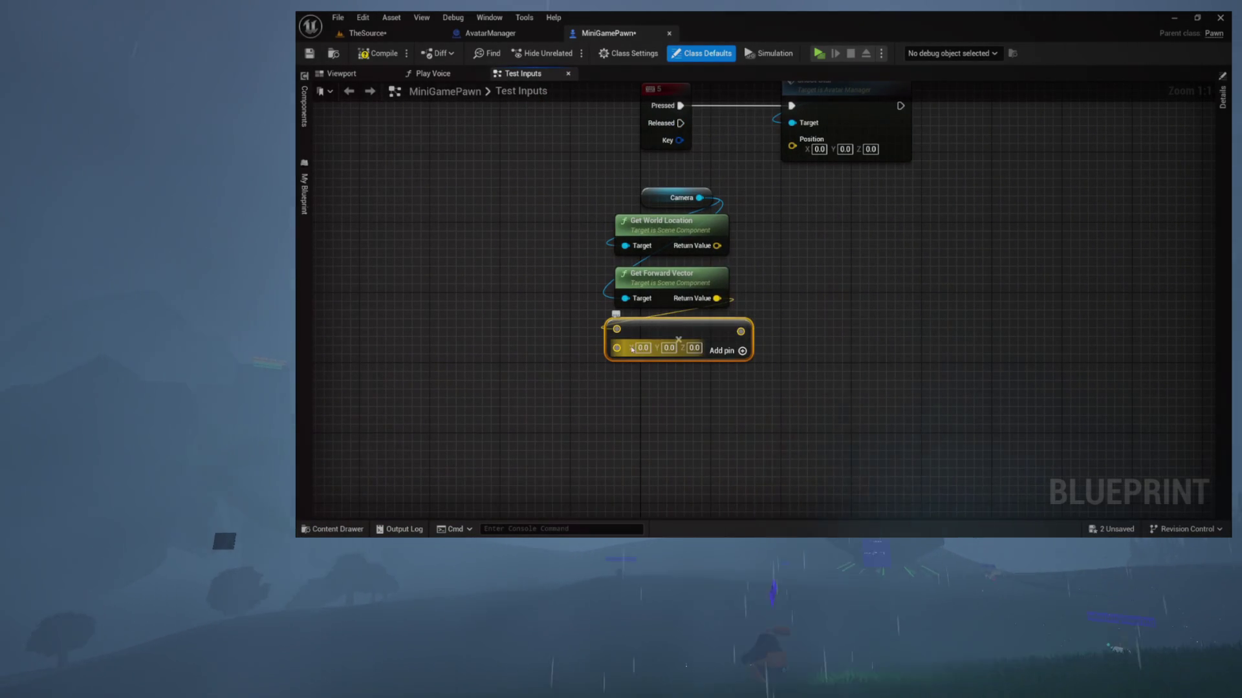
right_click(633, 349)
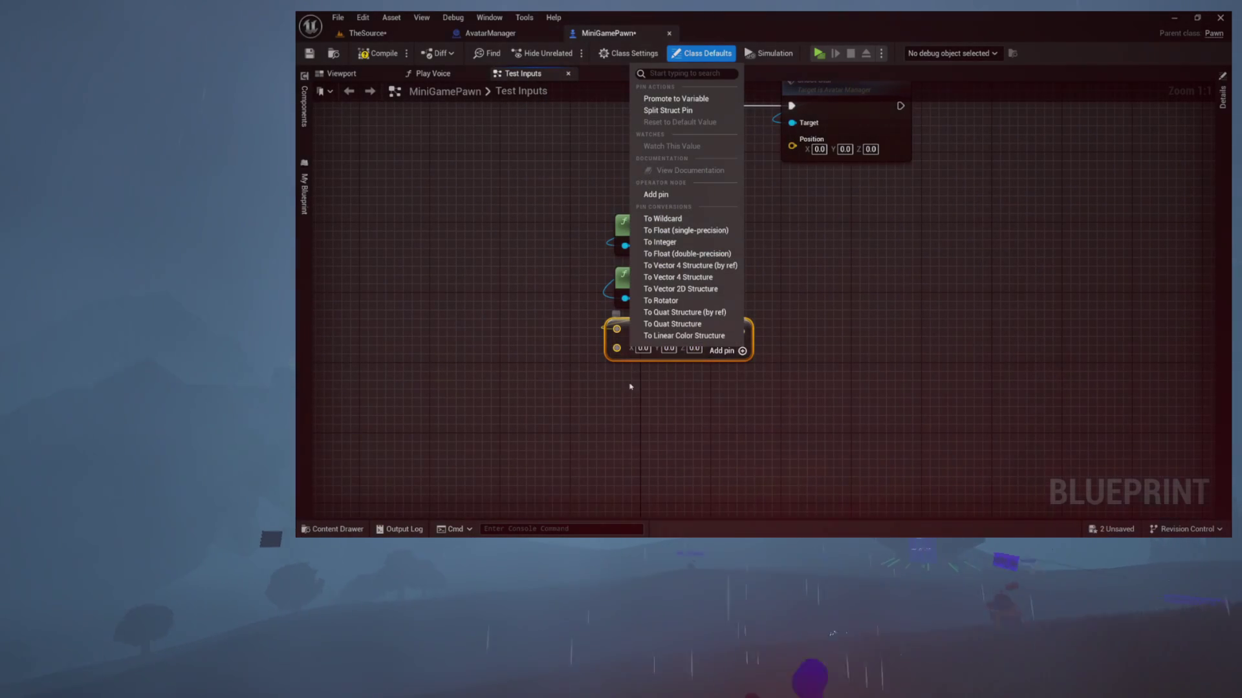
click(683, 242)
Wire the multiply result into Shoot Star's Position and check the second input's type options.
drag(725, 227, 679, 286)
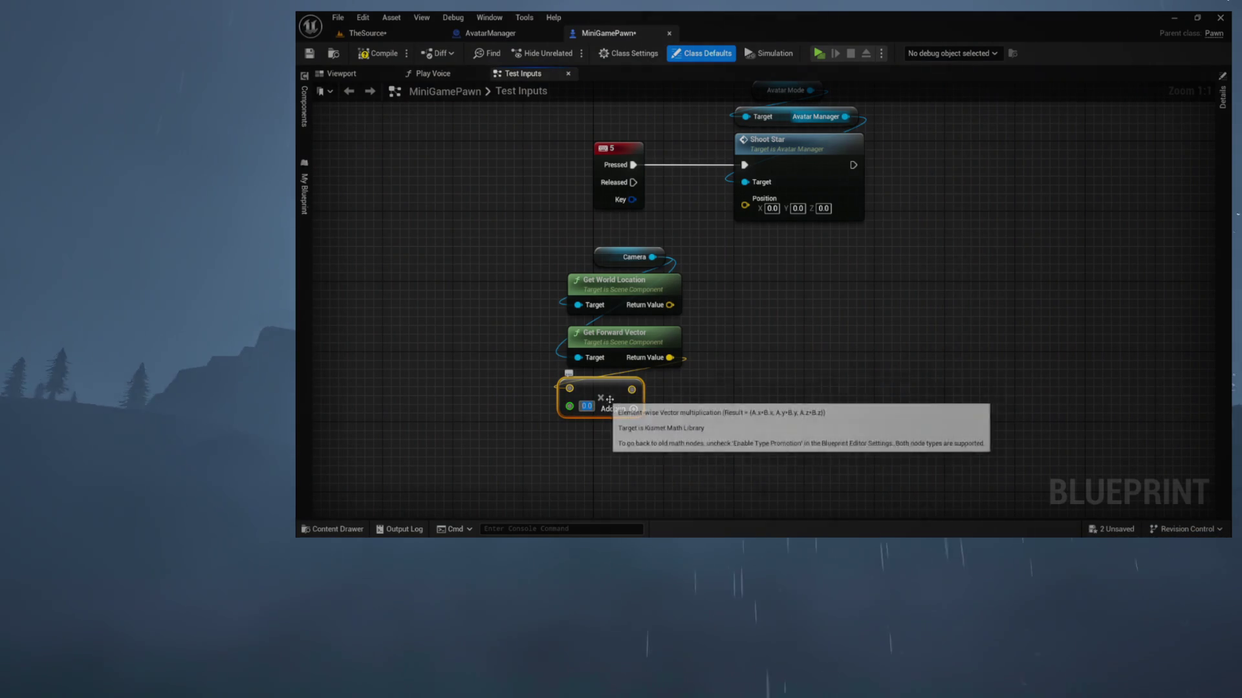
drag(693, 390, 743, 198)
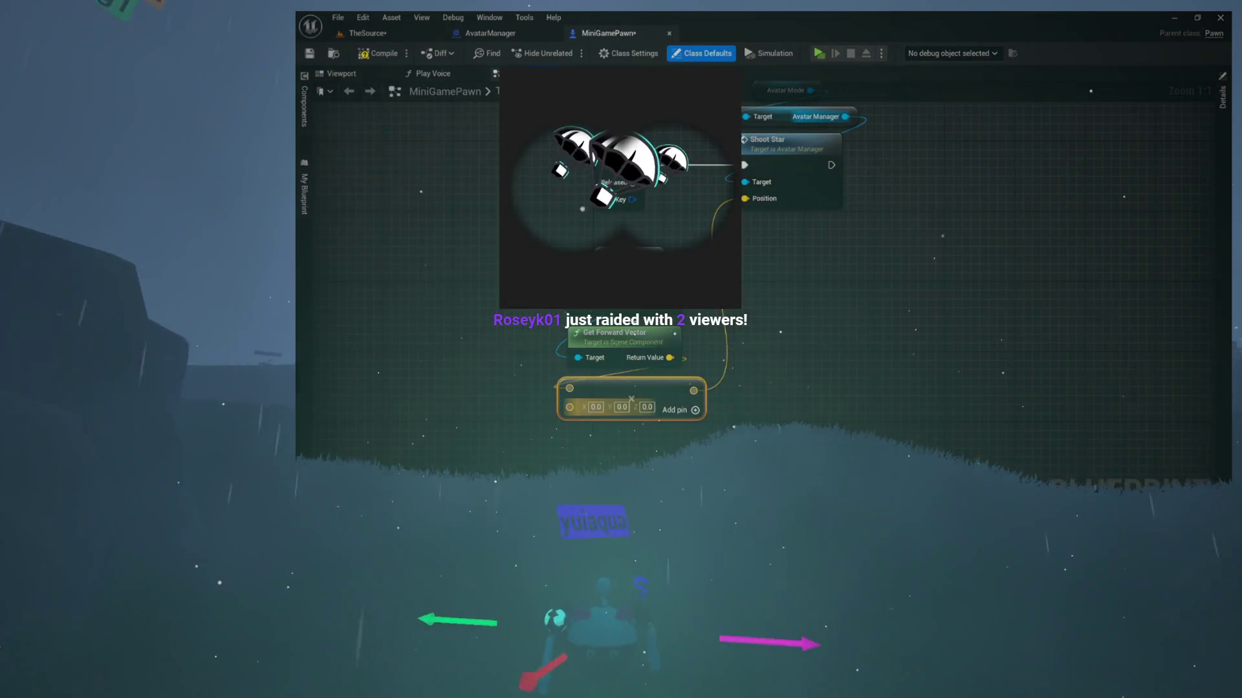
right_click(649, 413)
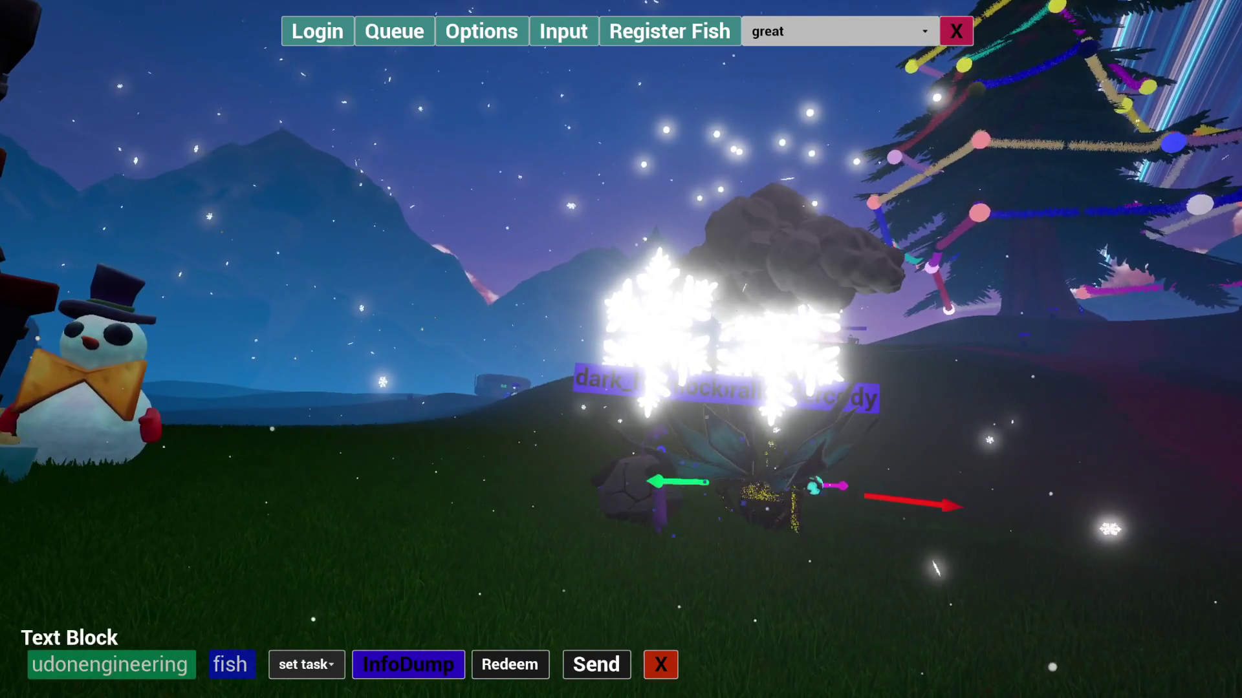
Clear the entered user name and dismiss the task assignment list without choosing a task.
key(ctrl+a)
key(BackSpace)
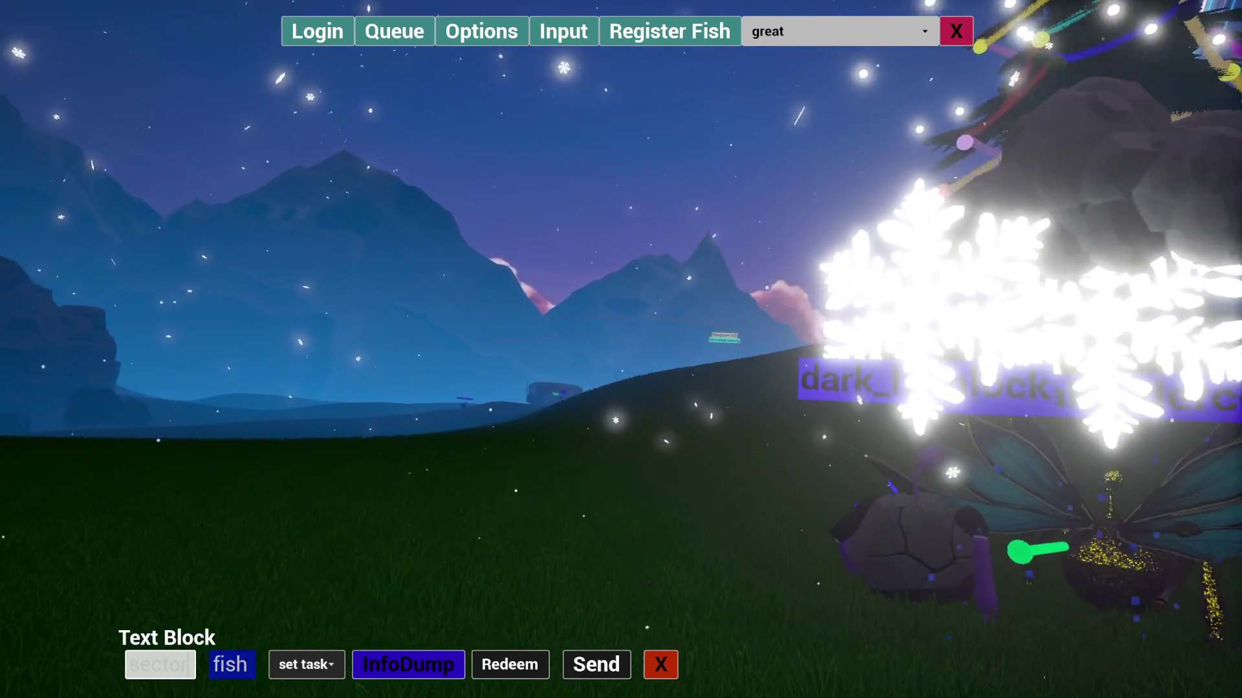
text(toralleadercody)
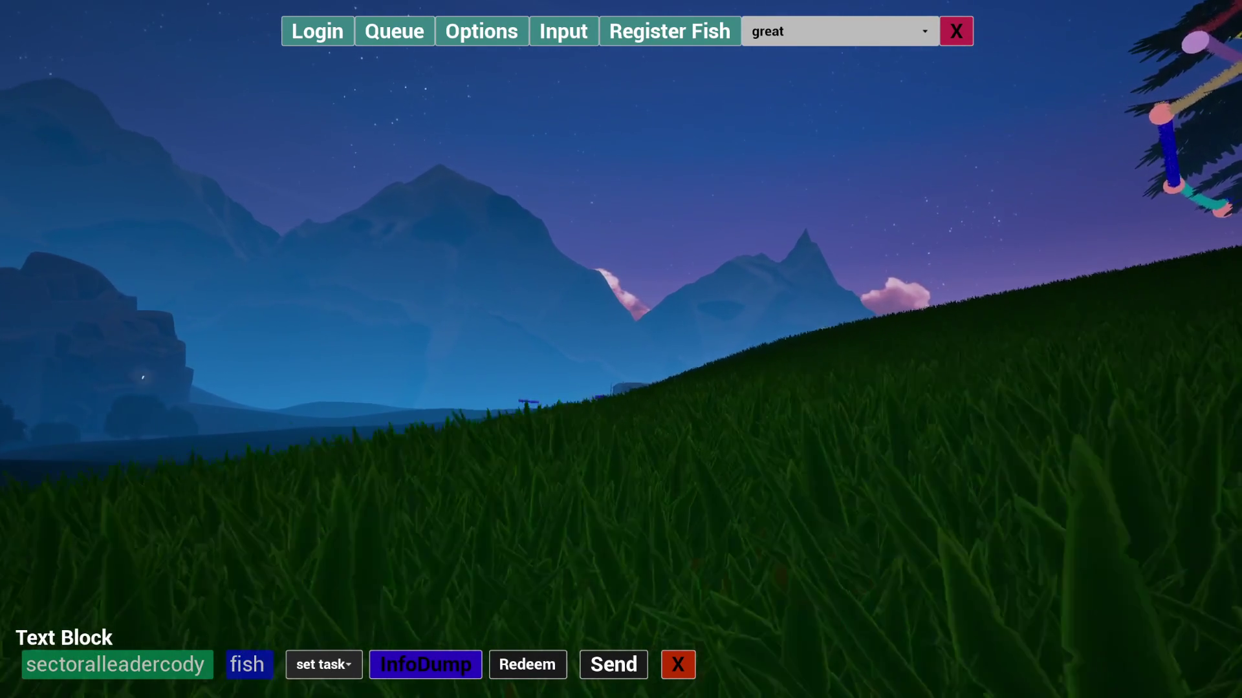
click(323, 664)
click(320, 590)
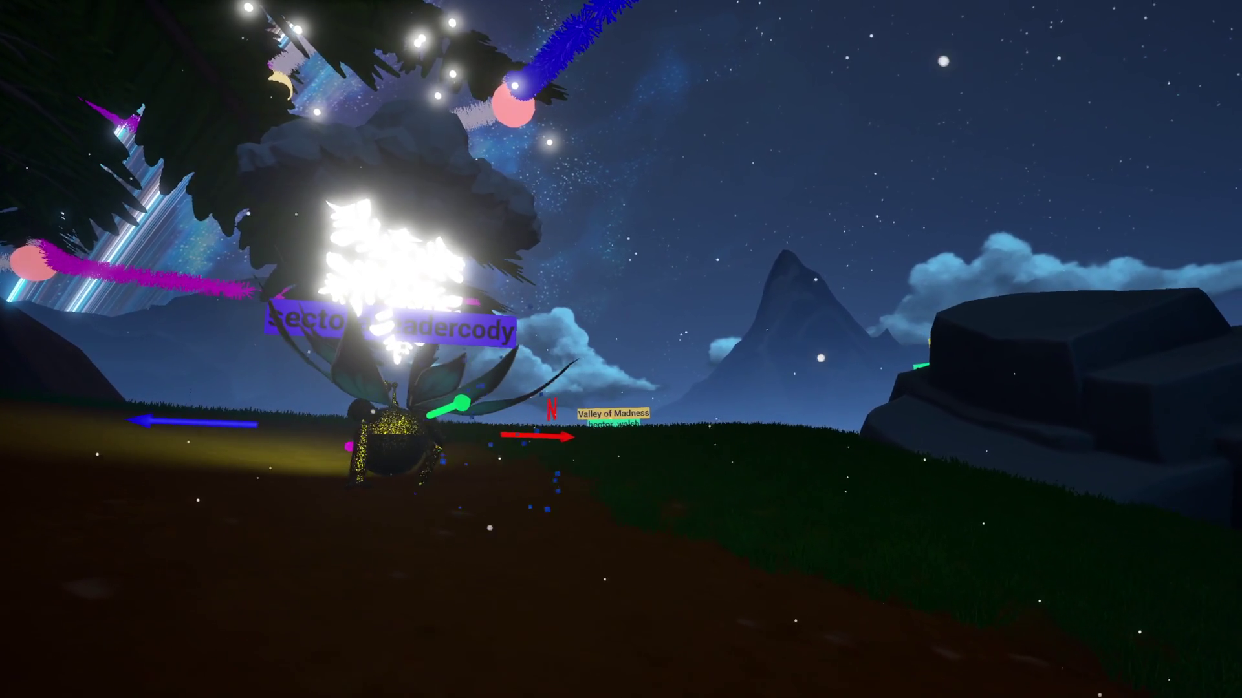
Walk the avatar over the rock and down the slope, back away from the decorated tree, then bring the blueprint editor forward.
key(w)
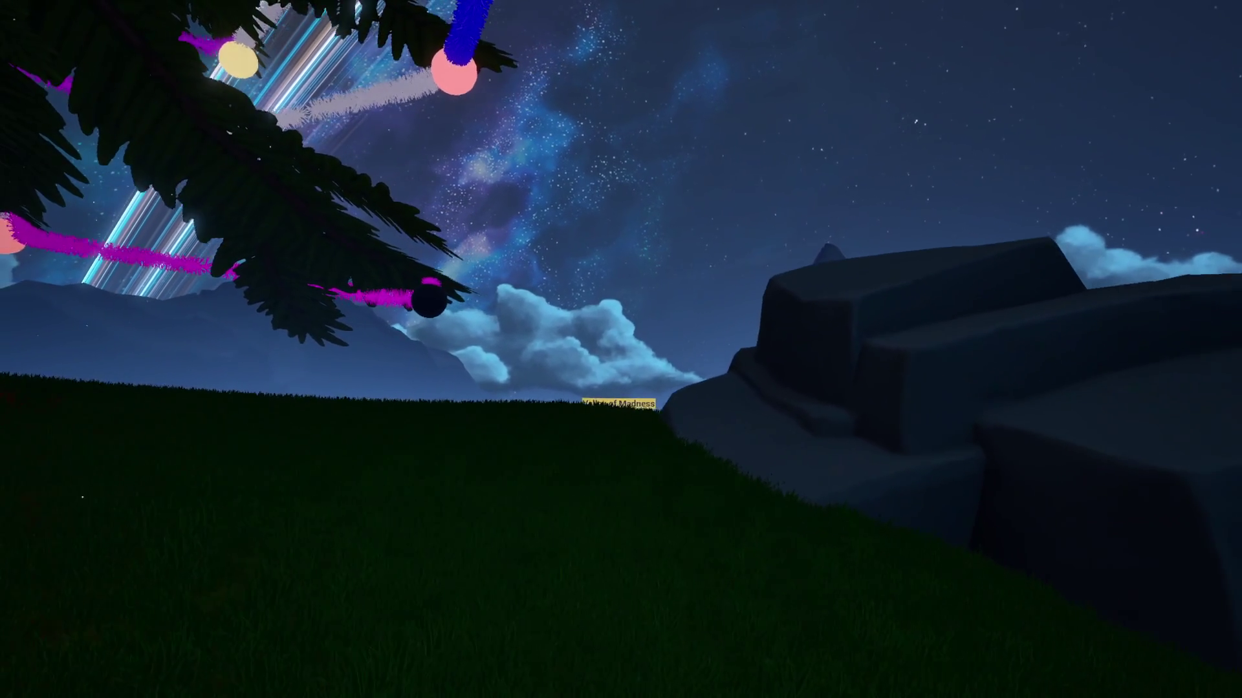
key(w)
key(w)
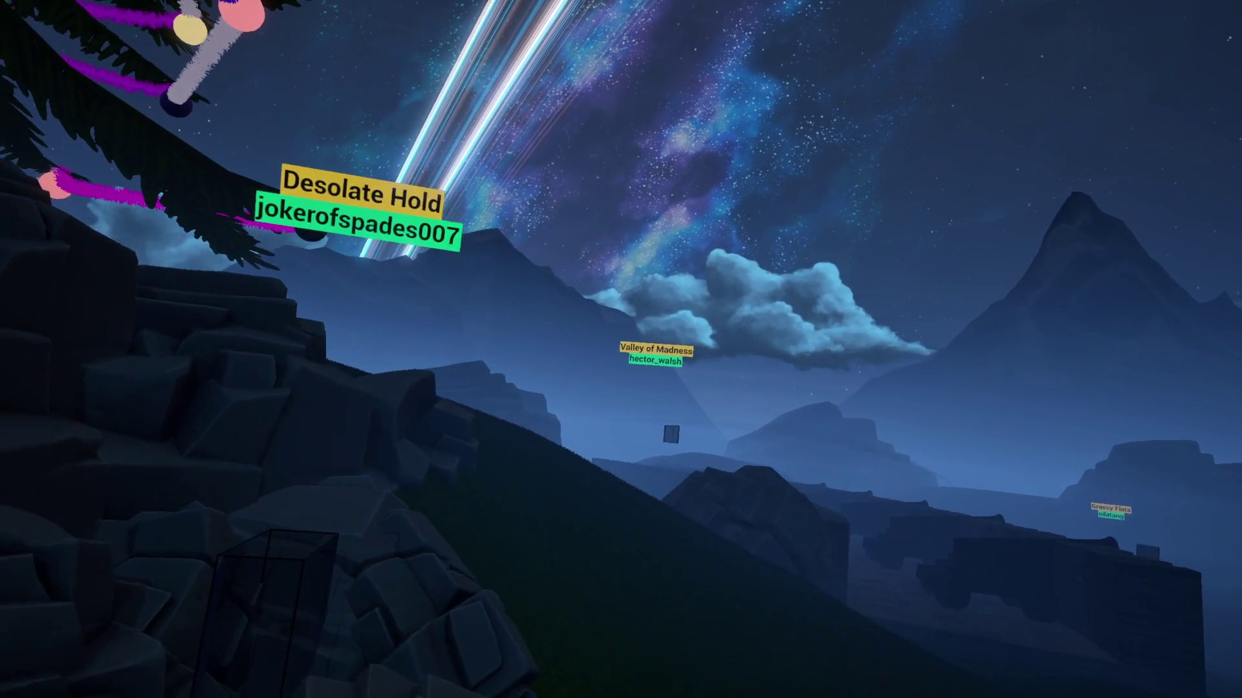
key(w)
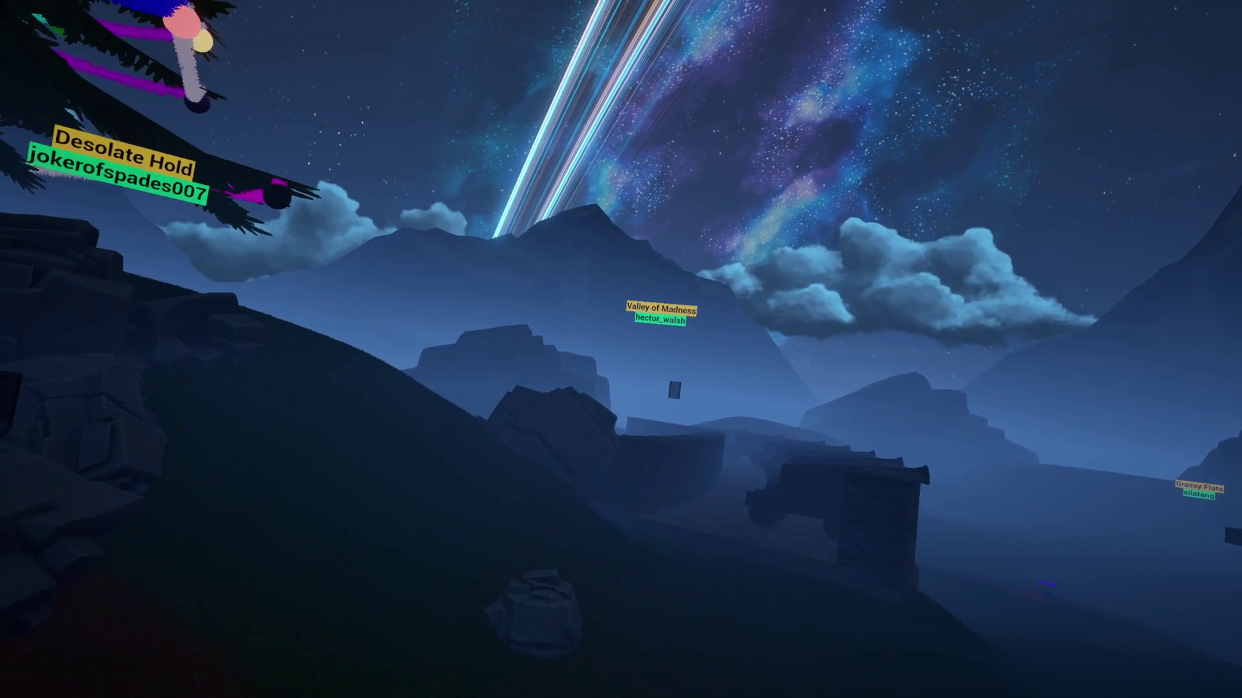
key(w)
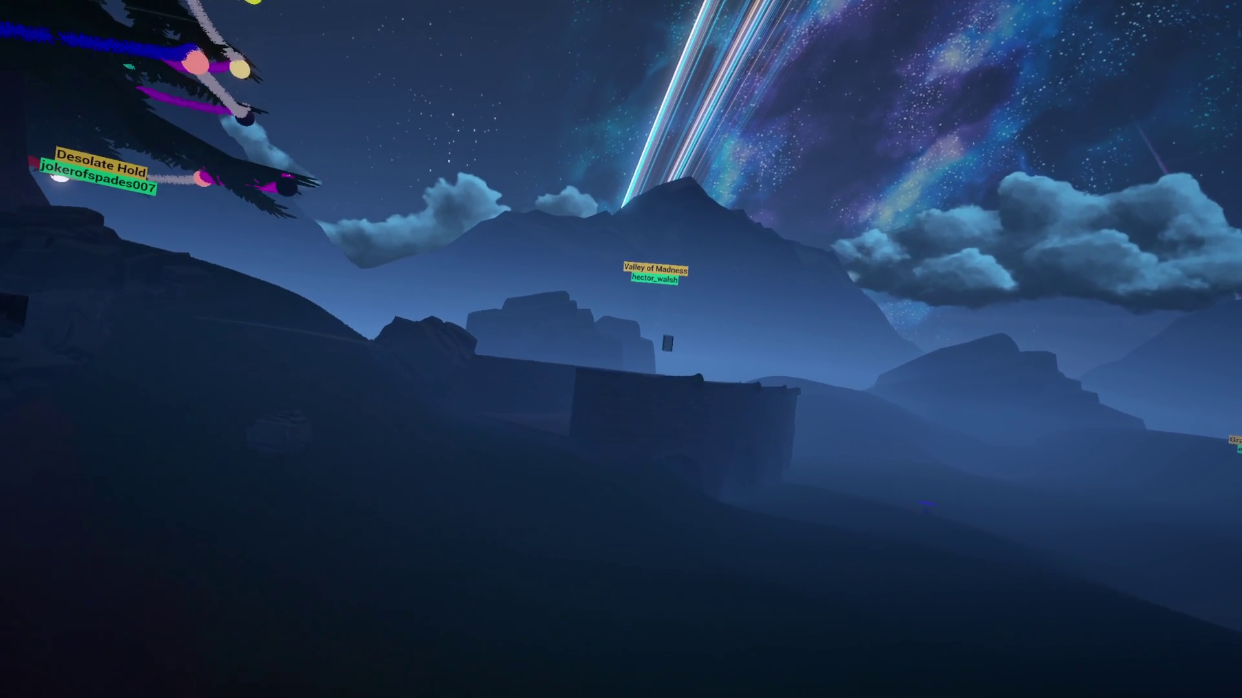
key(w)
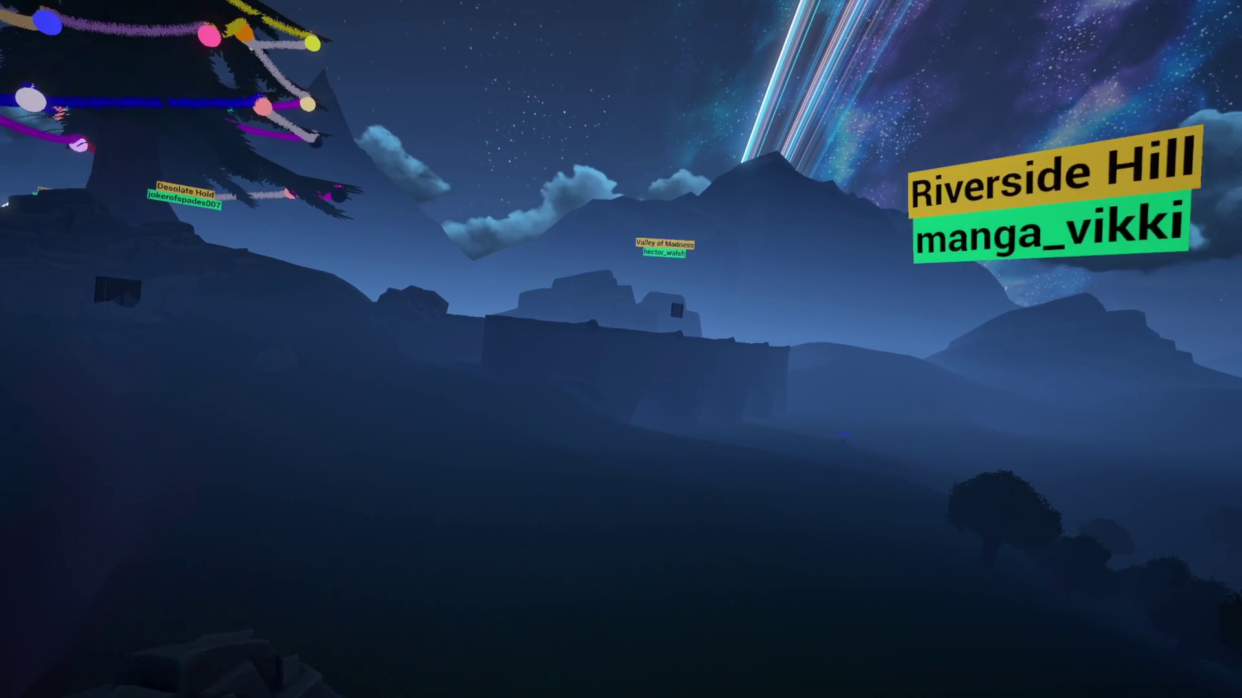
key(s)
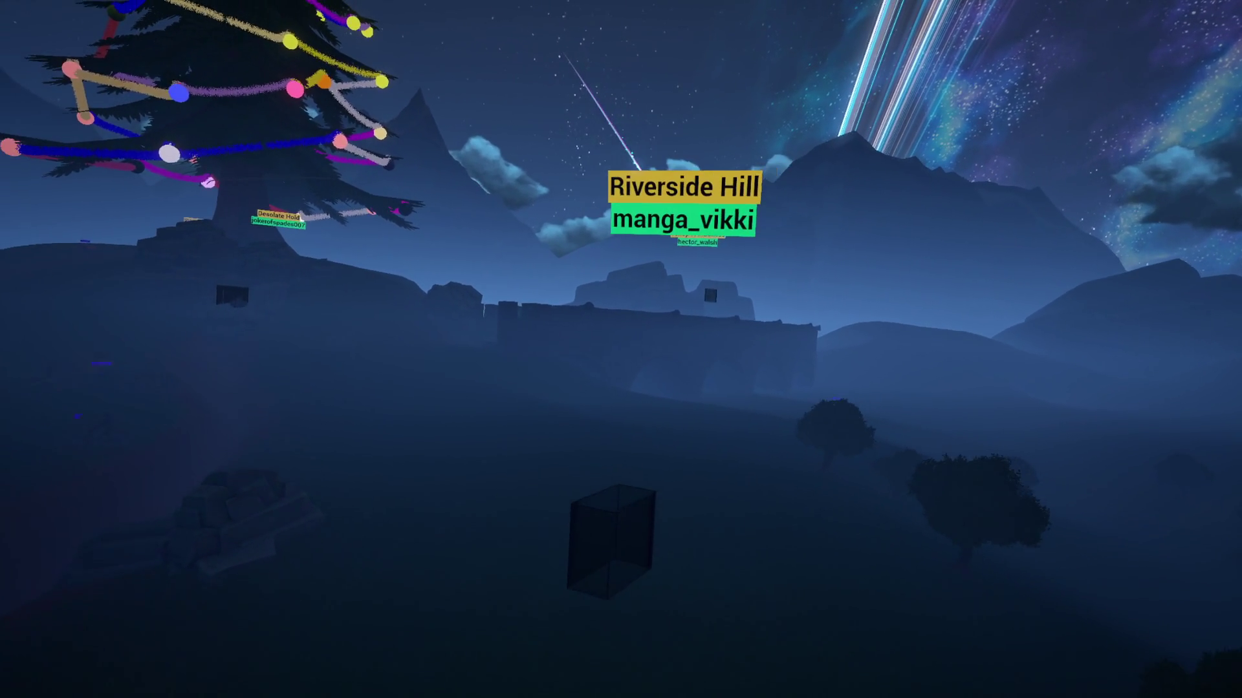
key(s)
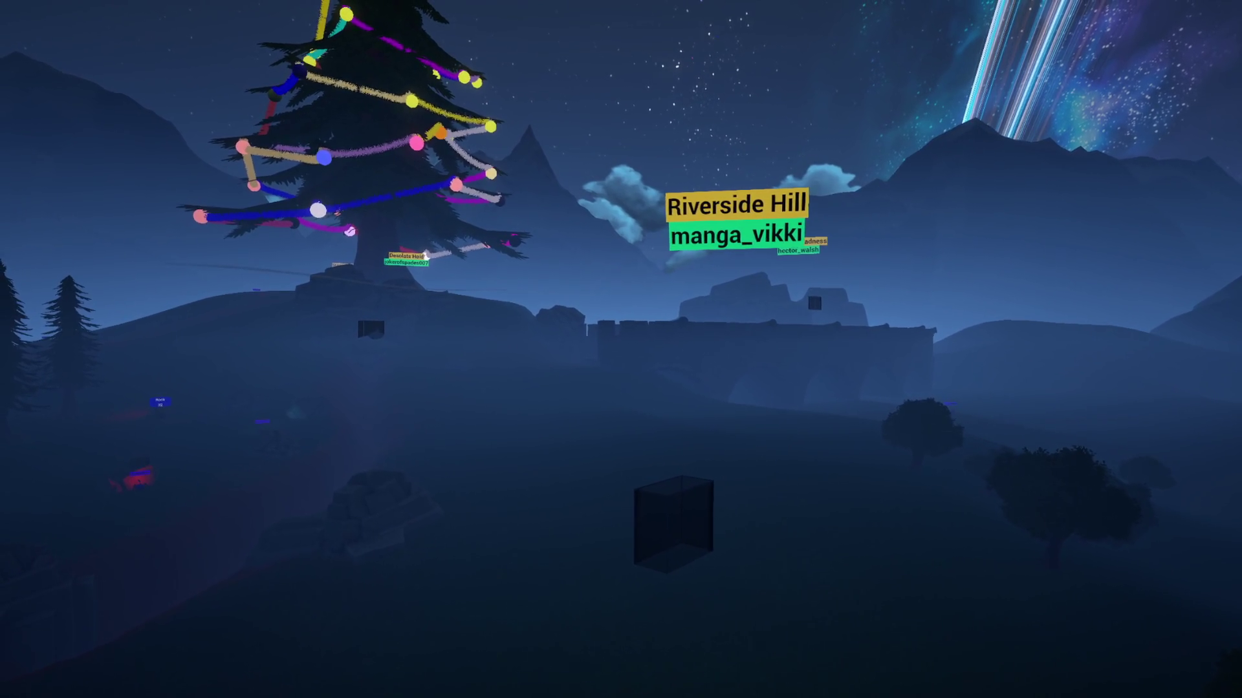
key(alt+Tab)
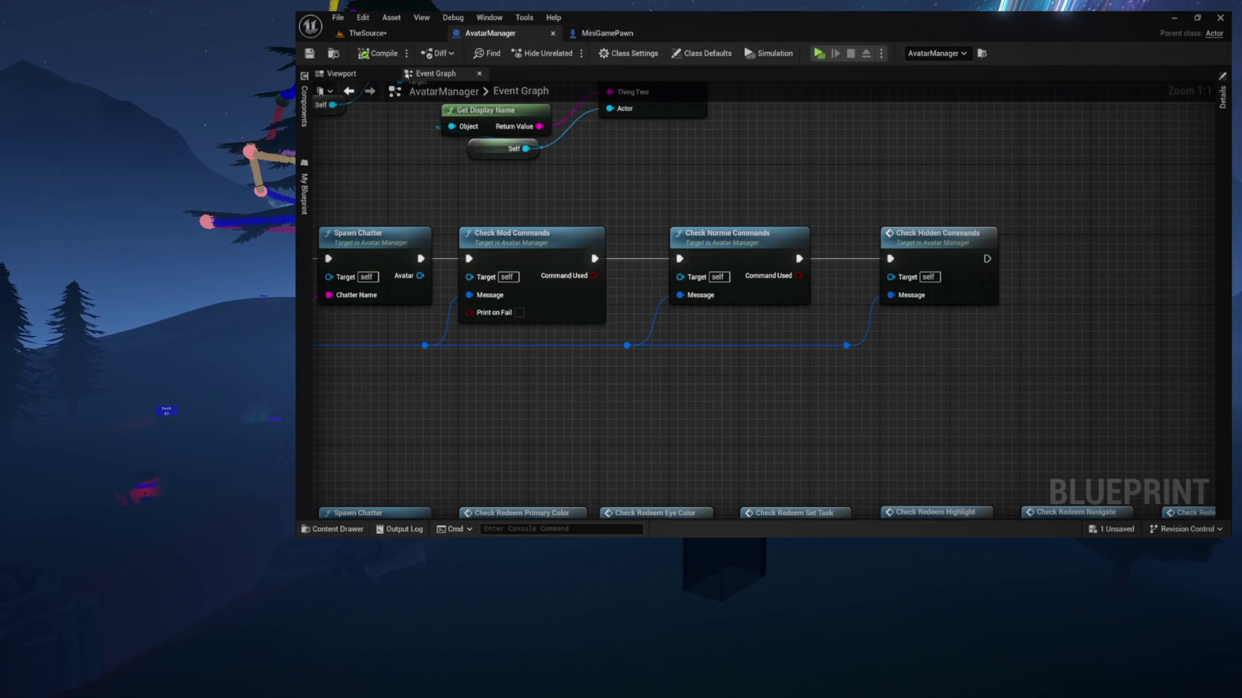
Pan along the AvatarManager command checks from Chatter in Save through Mini Game, Equip and TTS.
mouse_move(437, 184)
mouse_down()
mouse_move(624, 213)
mouse_move(754, 346)
mouse_move(749, 244)
mouse_move(668, 272)
mouse_move(665, 164)
mouse_move(688, 172)
mouse_move(523, 183)
mouse_up()
mouse_move(592, 201)
mouse_down()
mouse_move(491, 194)
mouse_move(574, 195)
mouse_up()
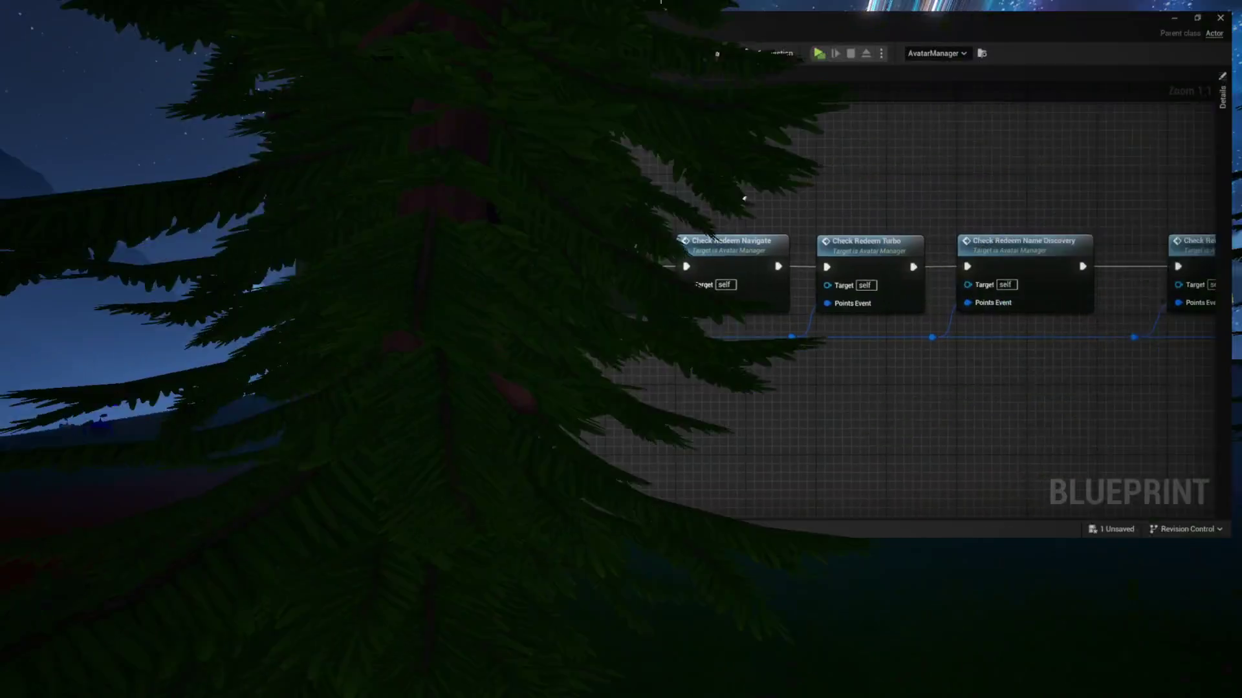
drag(611, 196, 957, 194)
mouse_move(882, 194)
mouse_down()
mouse_move(1120, 189)
mouse_move(733, 189)
mouse_up()
drag(443, 172, 359, 176)
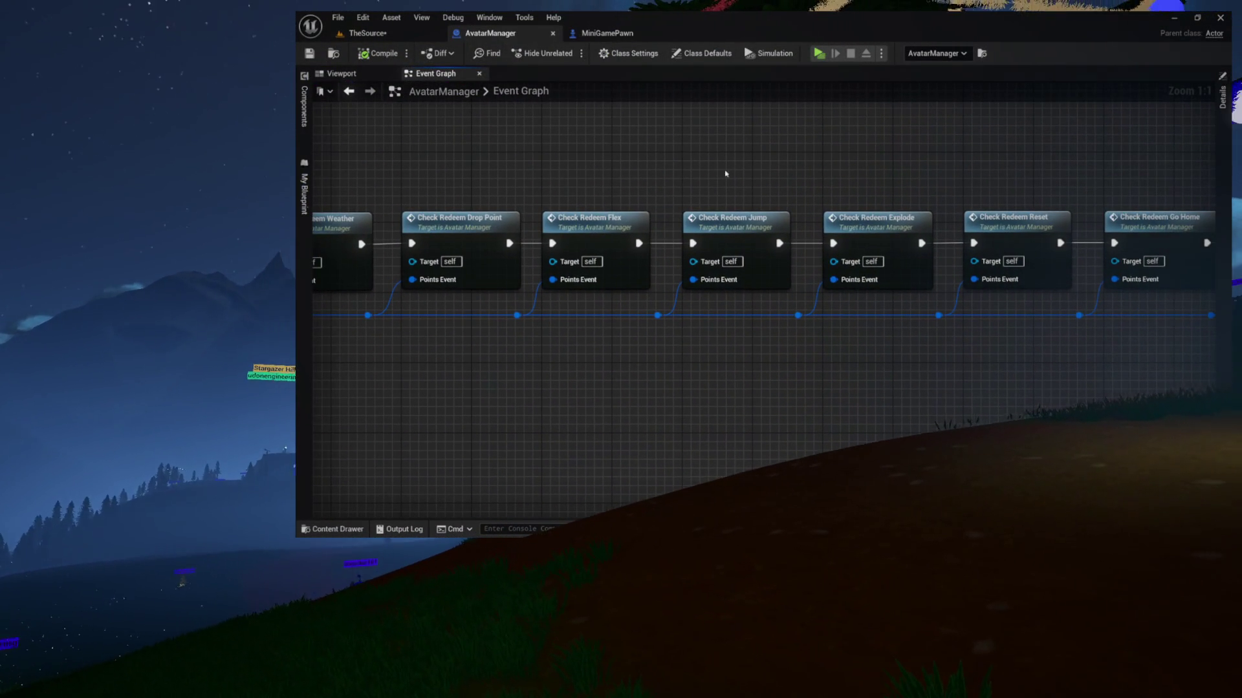
drag(949, 175, 373, 171)
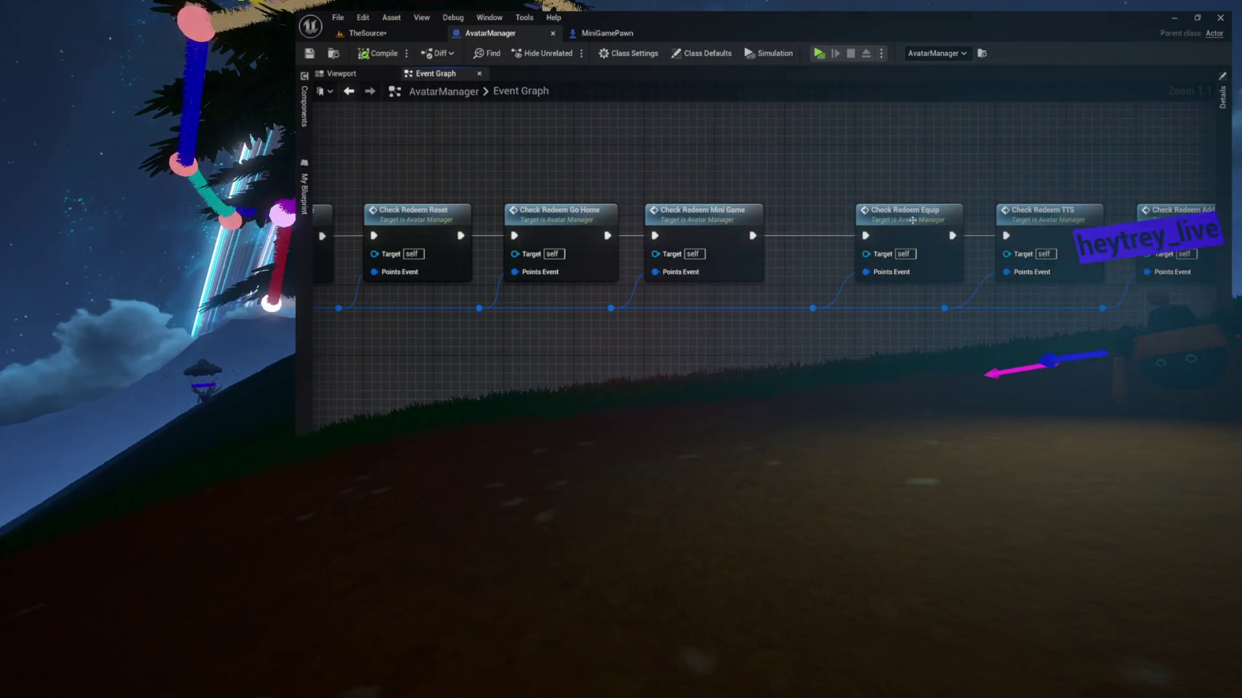
Dig from Check Redeem Equip into the Equip Accessory function graph of ChatterAvatar_Base.
double_click(931, 209)
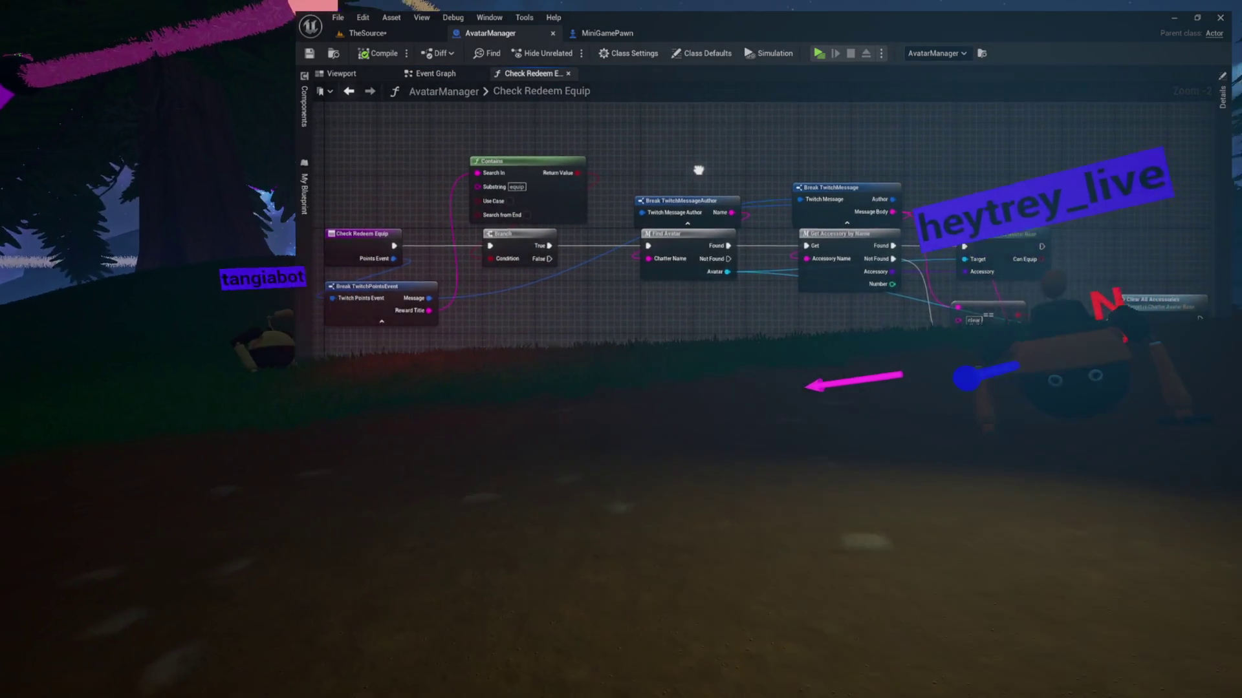
mouse_move(698, 172)
mouse_down()
mouse_move(806, 210)
mouse_move(633, 172)
mouse_up()
scroll(633, 172, up, 2)
drag(979, 268, 833, 243)
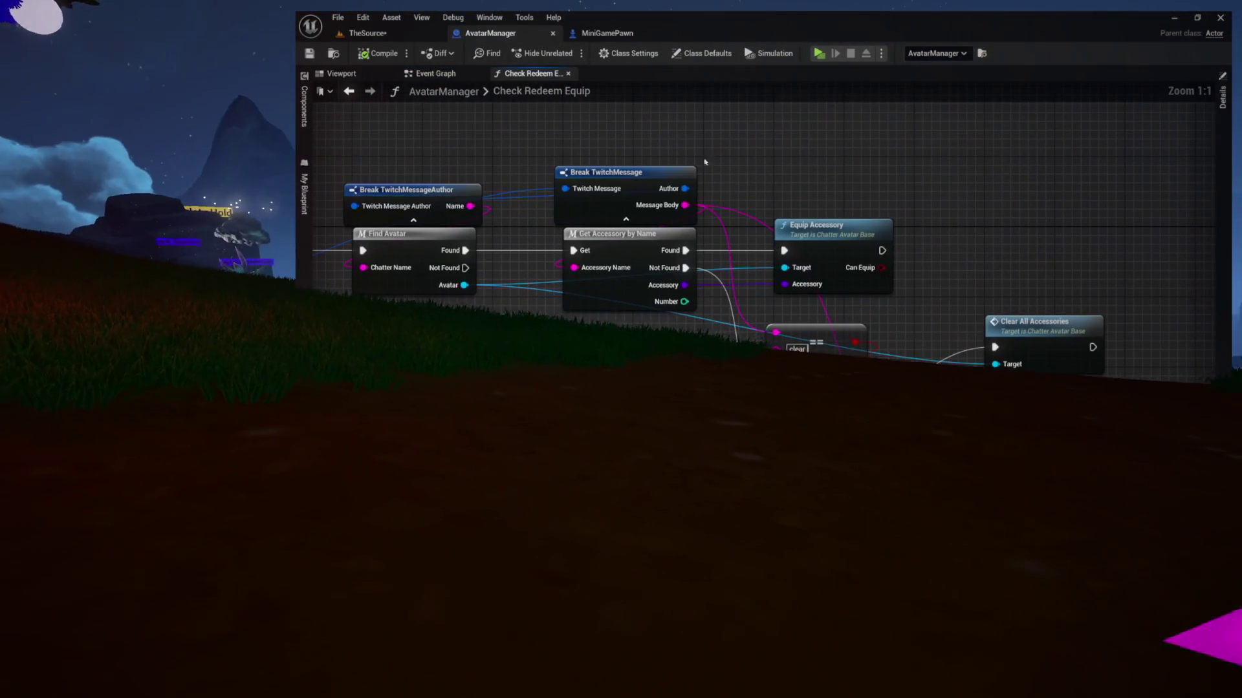
double_click(833, 242)
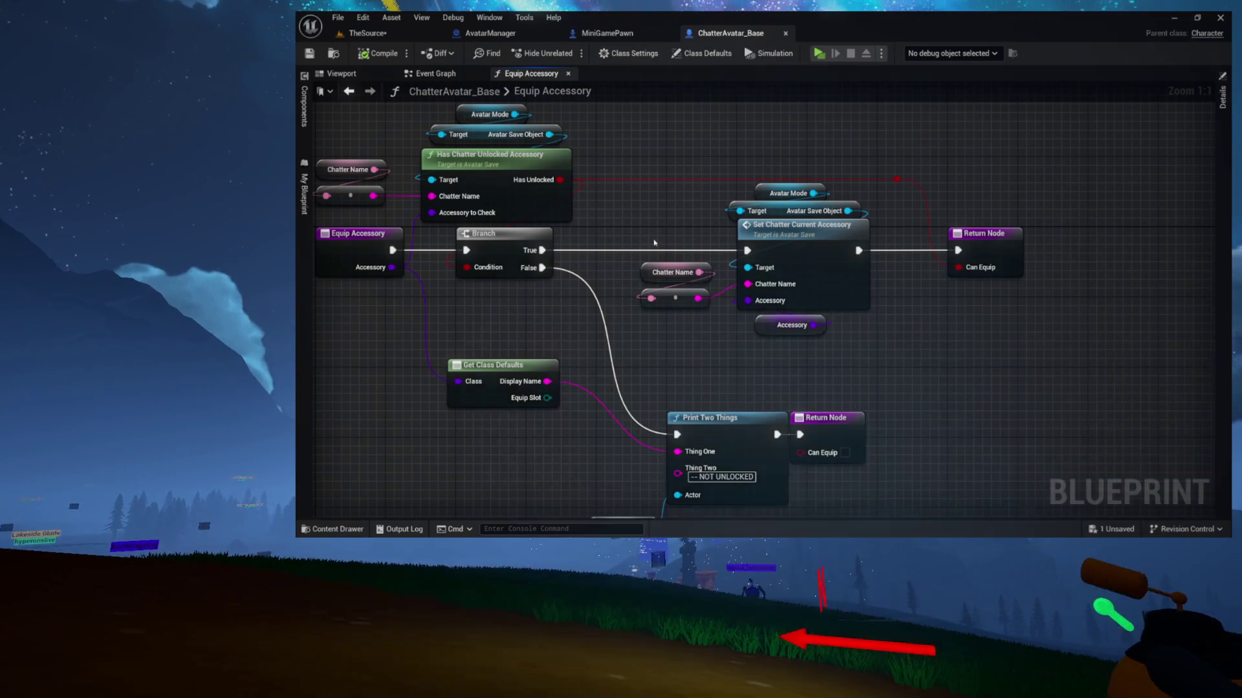
Bring up the content browser and show the Avatars folder.
key(ctrl+space)
click(348, 345)
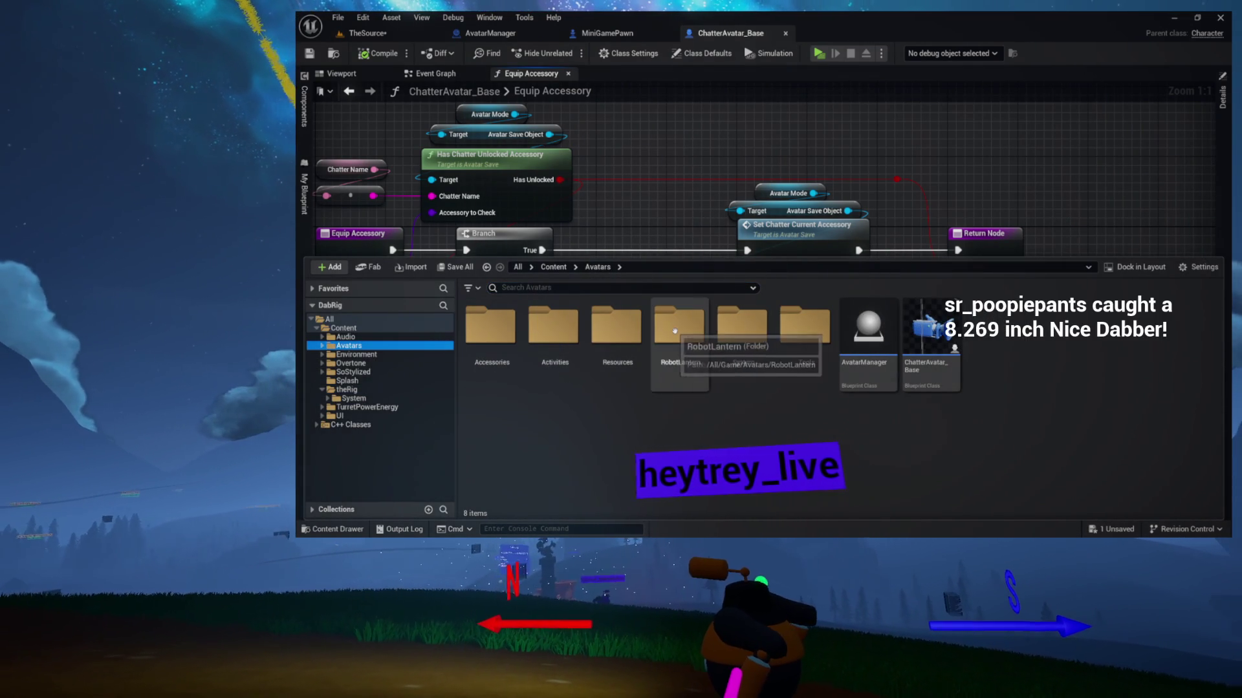
Browse into Accessories/Discovery and open the Spikes accessory blueprint.
double_click(503, 335)
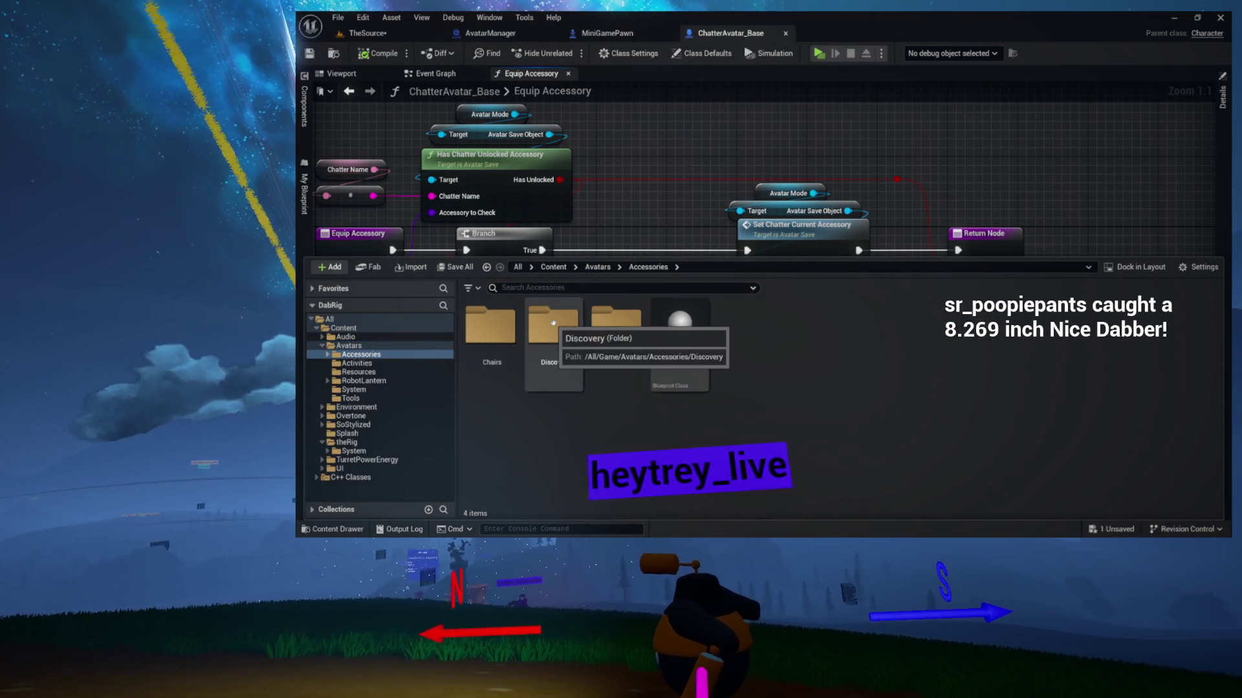
double_click(553, 324)
scroll(873, 344, down, 2)
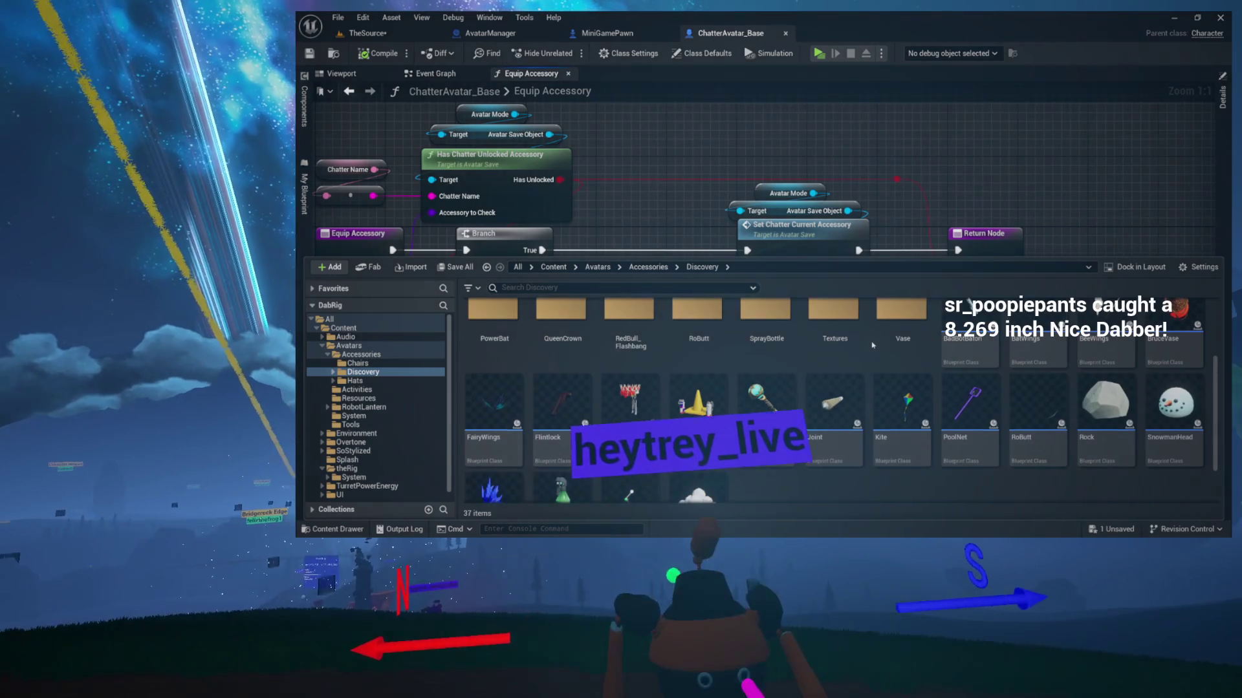
scroll(872, 345, down, 2)
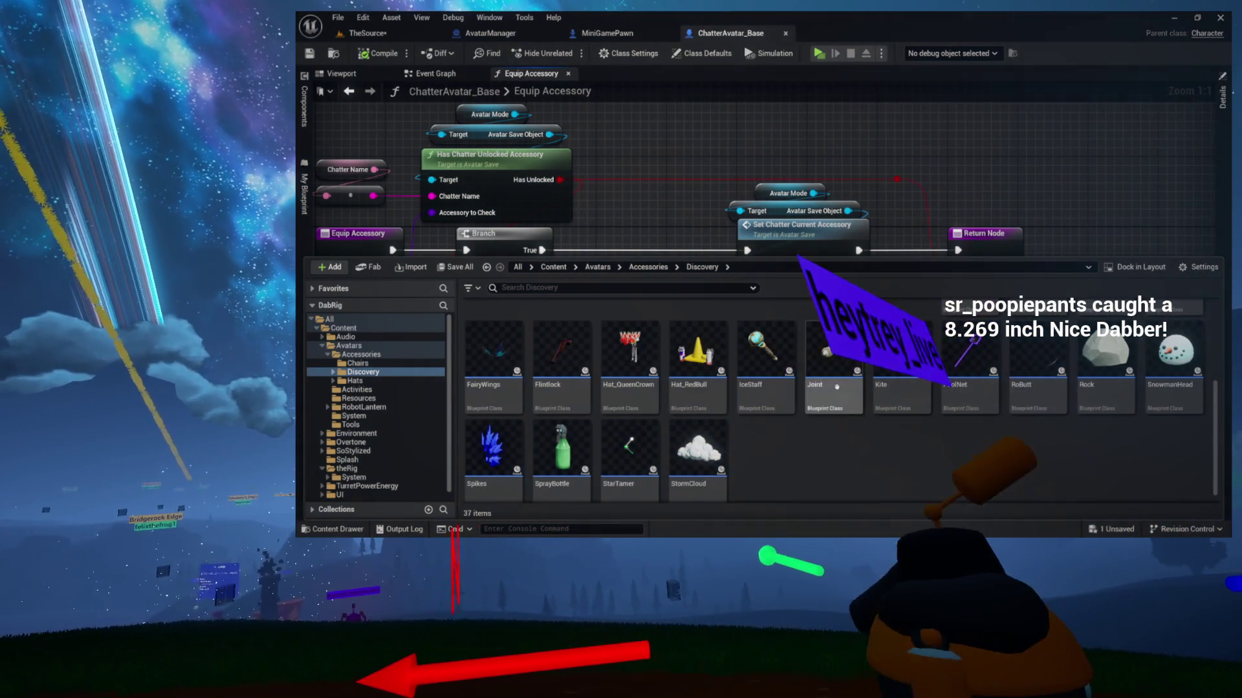
click(490, 462)
double_click(490, 462)
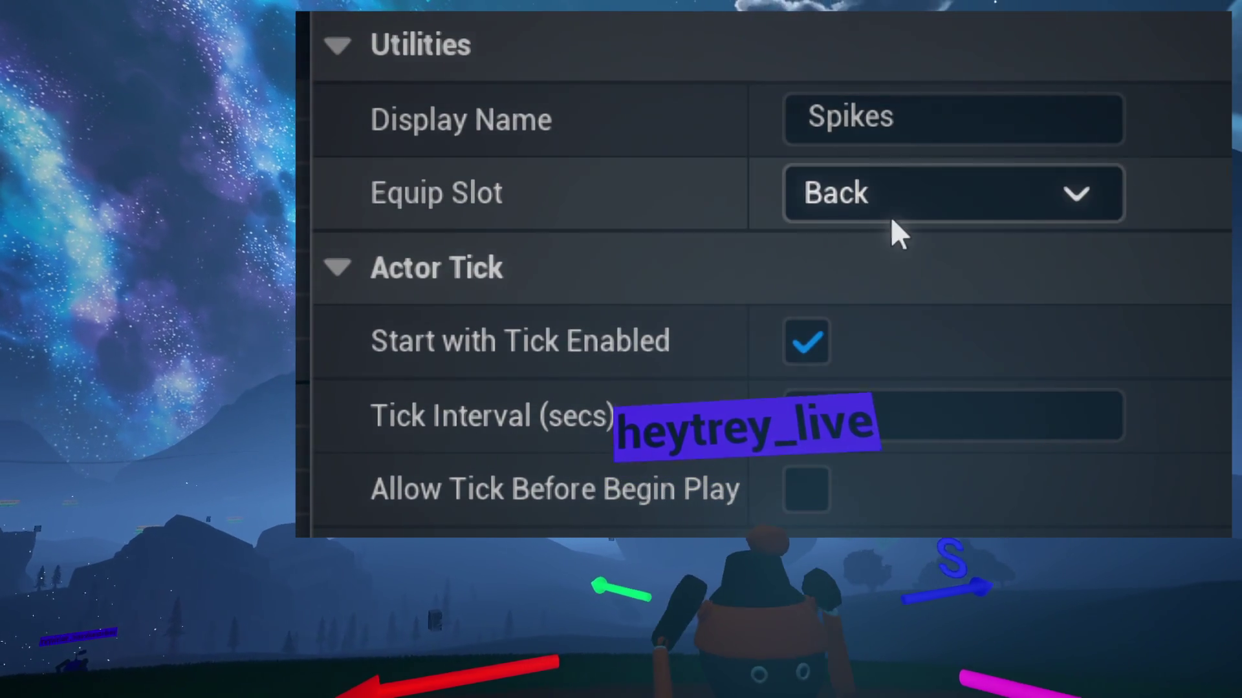
Check Spikes' equip slot stays Back, orbit its spike mesh in the viewport, then bring back the content browser.
click(896, 194)
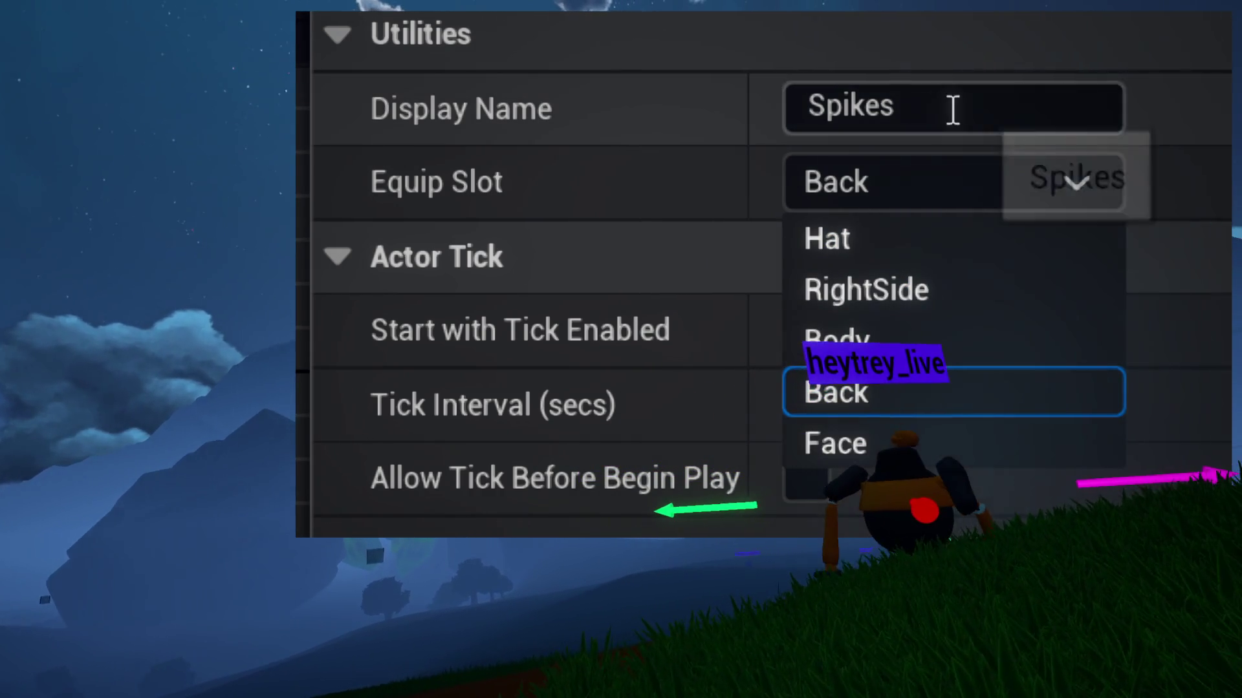
click(956, 197)
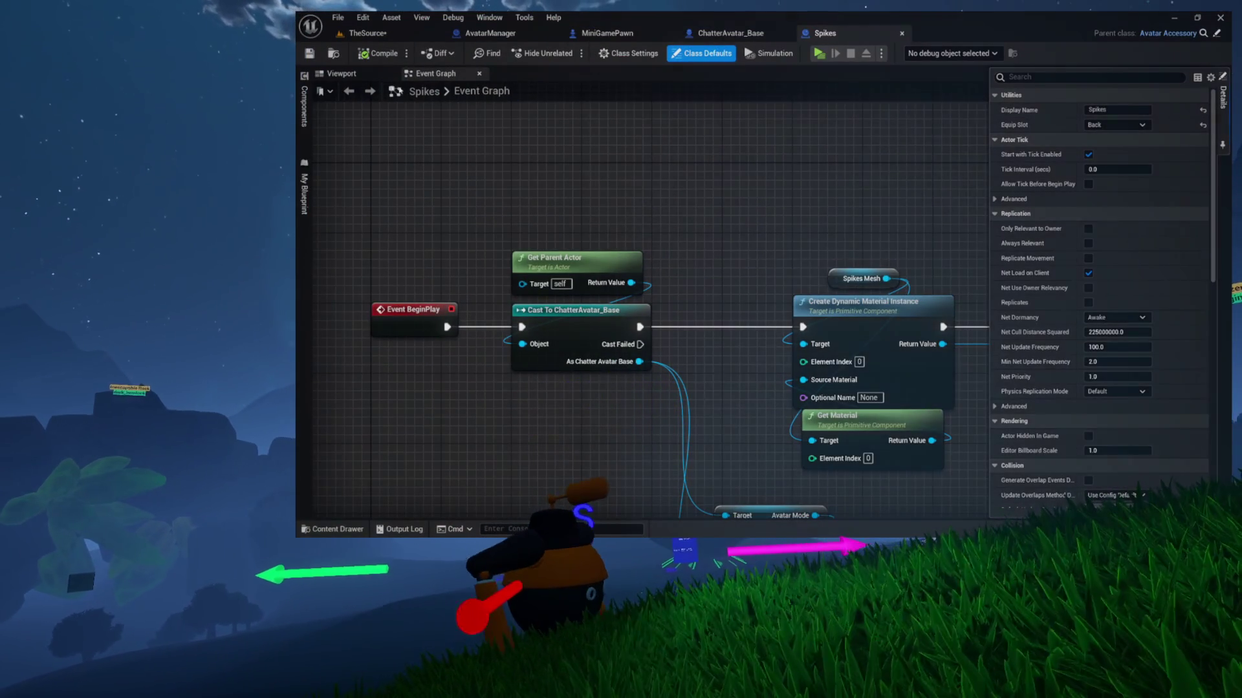
click(341, 73)
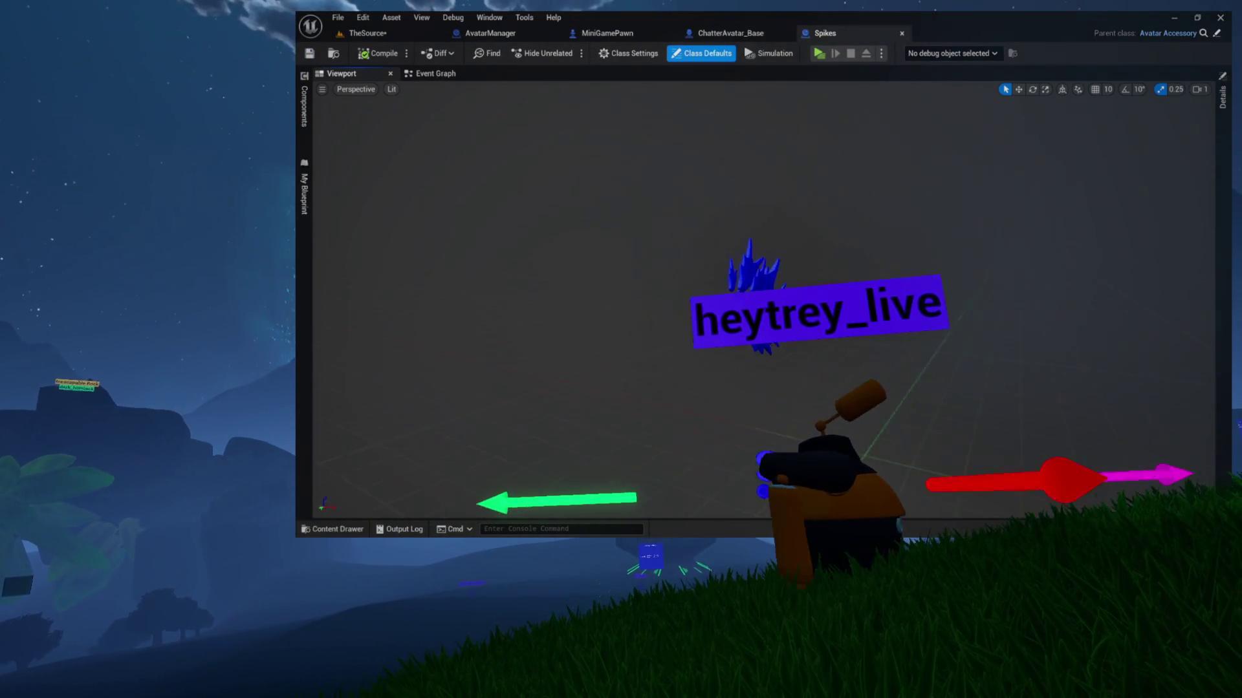
drag(668, 233, 792, 330)
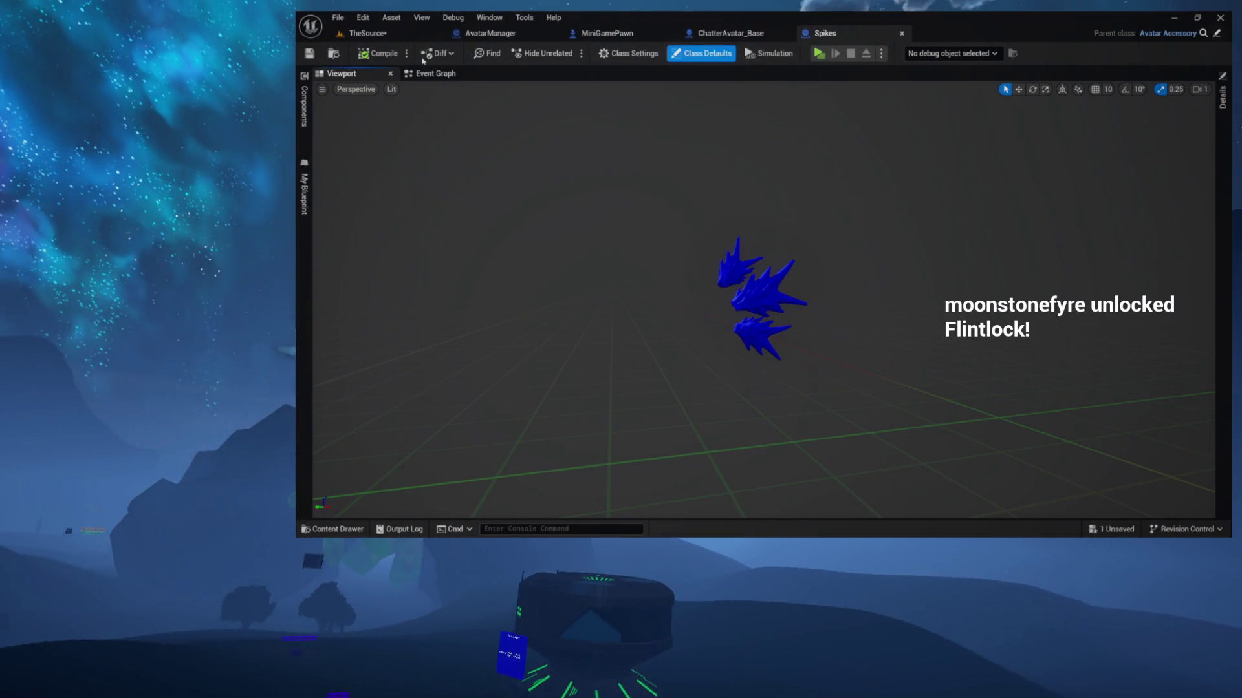
key(ctrl+space)
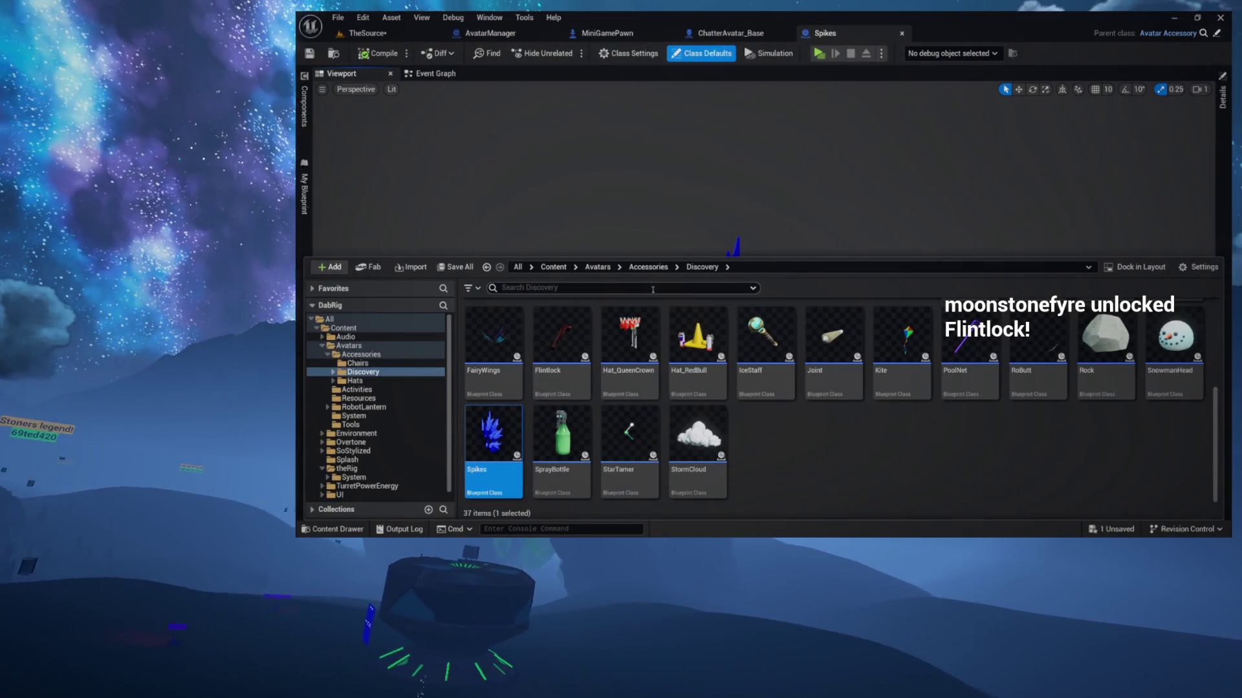
Open RoButt docked beside Spikes, view its class defaults with the Body slot, then return to Spikes.
double_click(1036, 340)
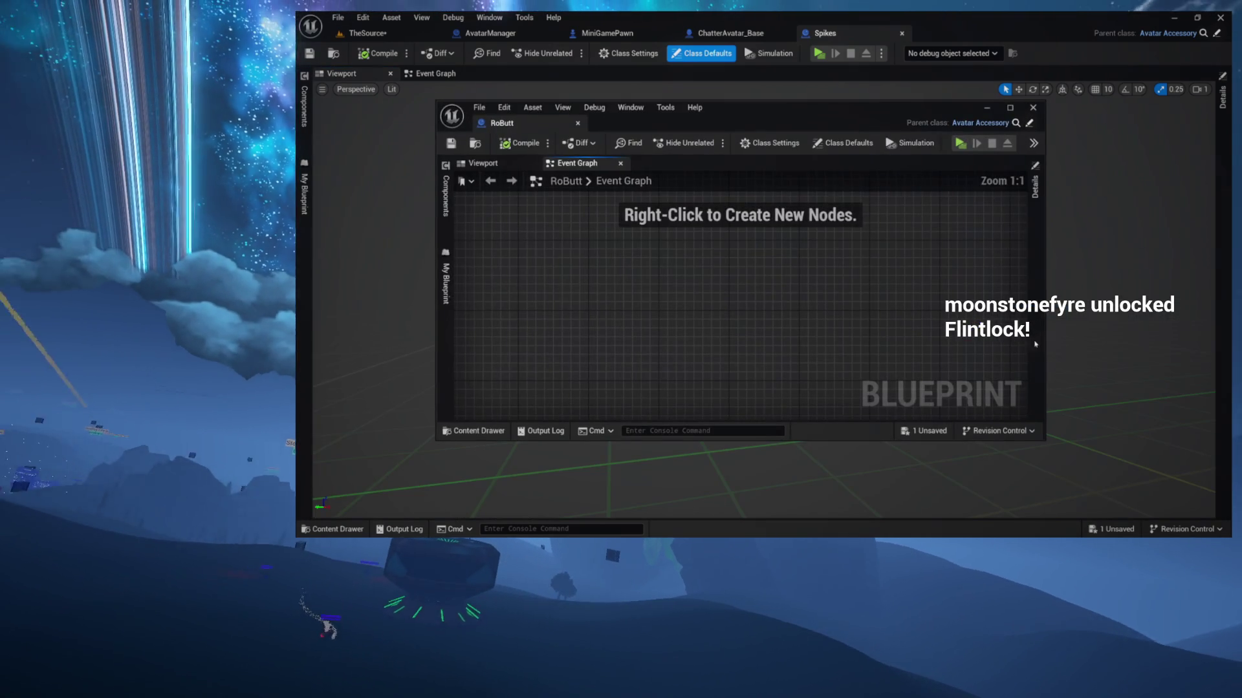
drag(515, 123, 942, 28)
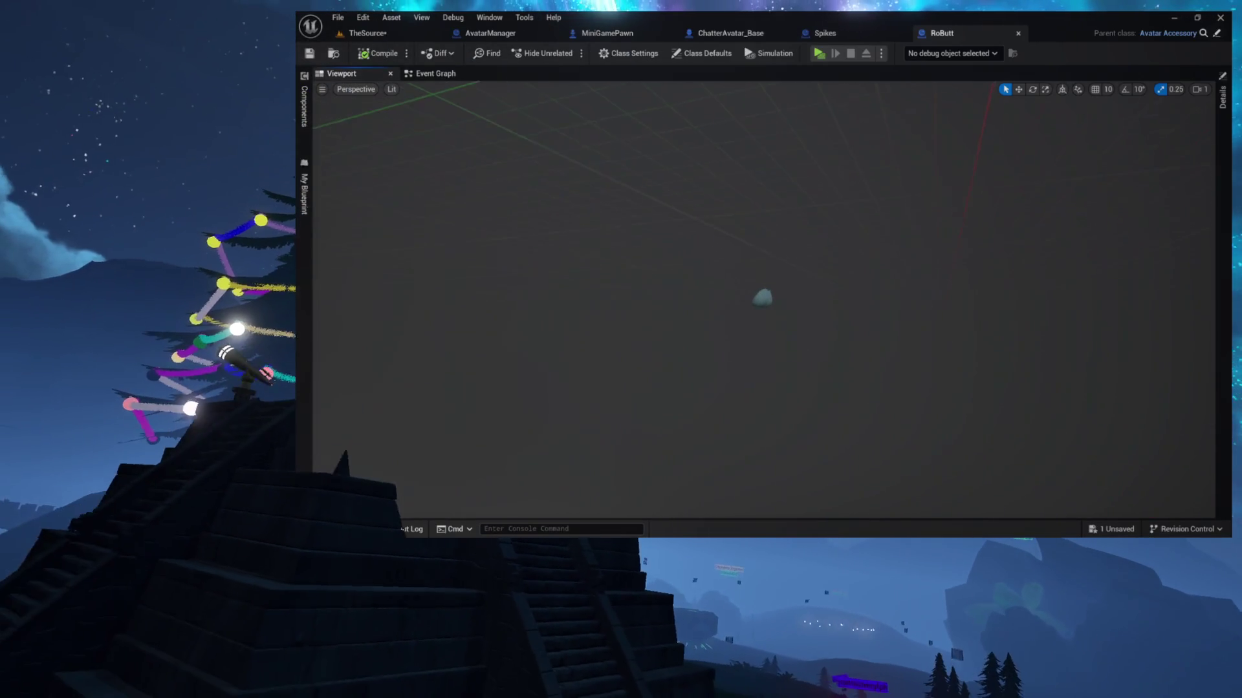
scroll(523, 180, up, 3)
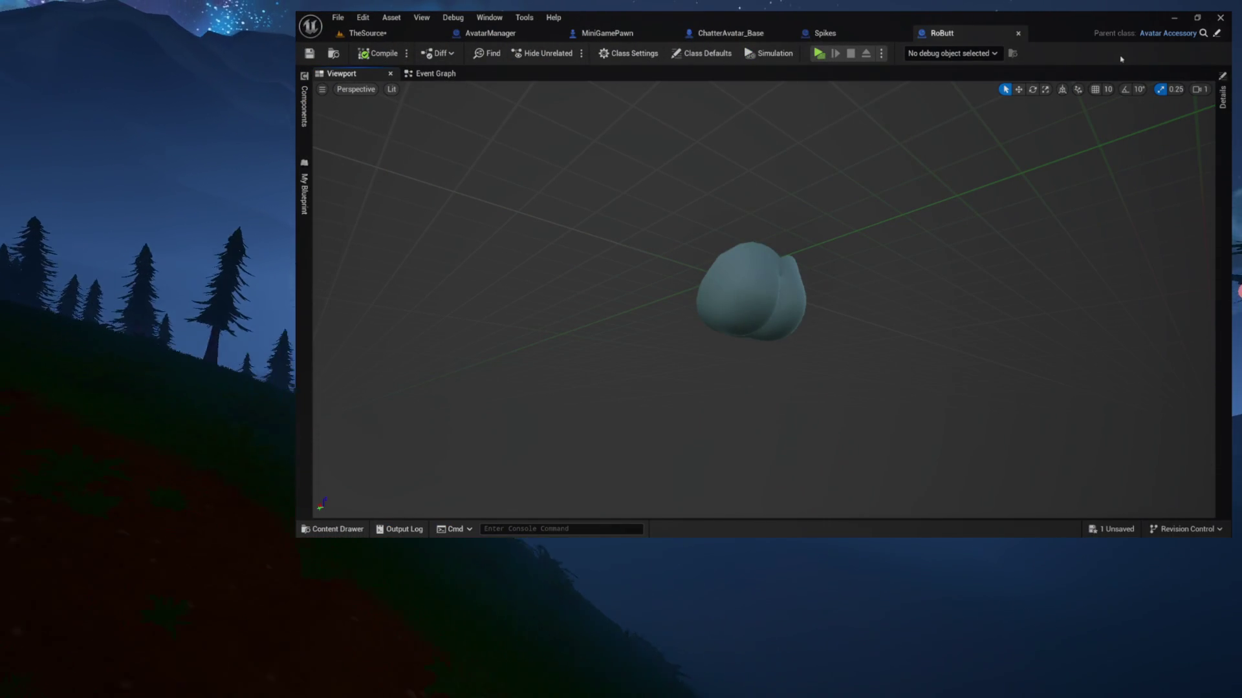
click(1222, 98)
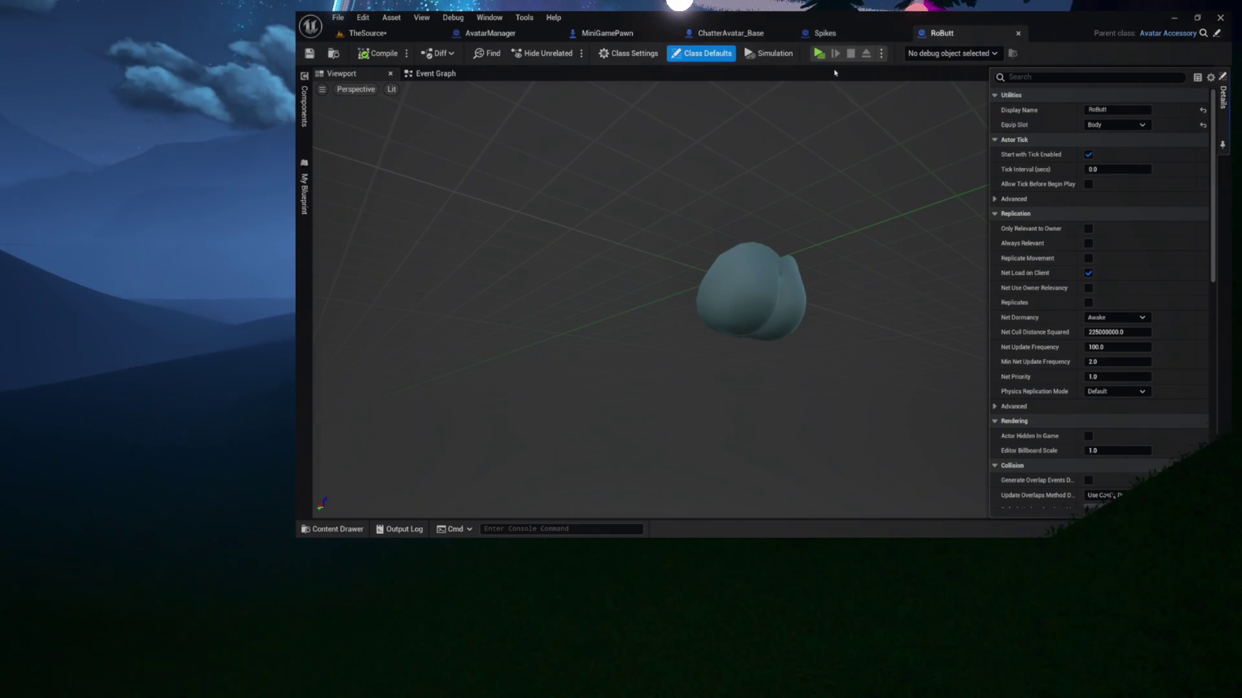
click(824, 33)
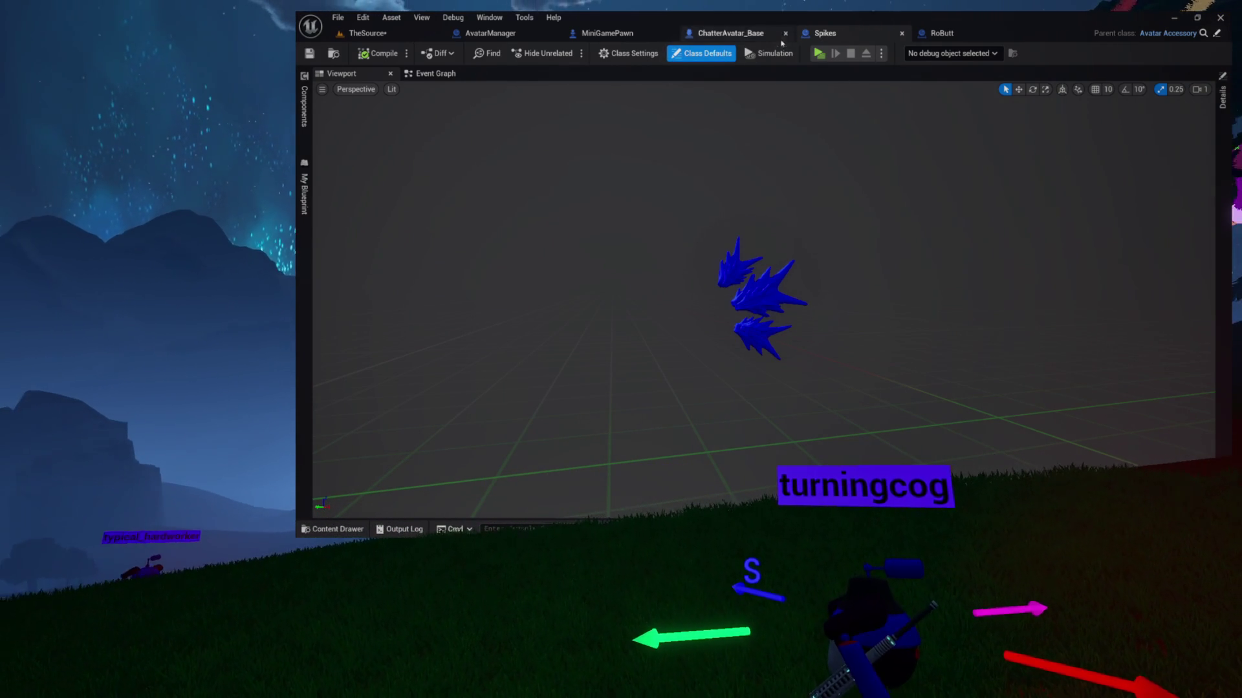
Open SnowmanHead from Discovery, glance at its construction script and preview the snowman mesh, then reopen the content browser.
key(ctrl+space)
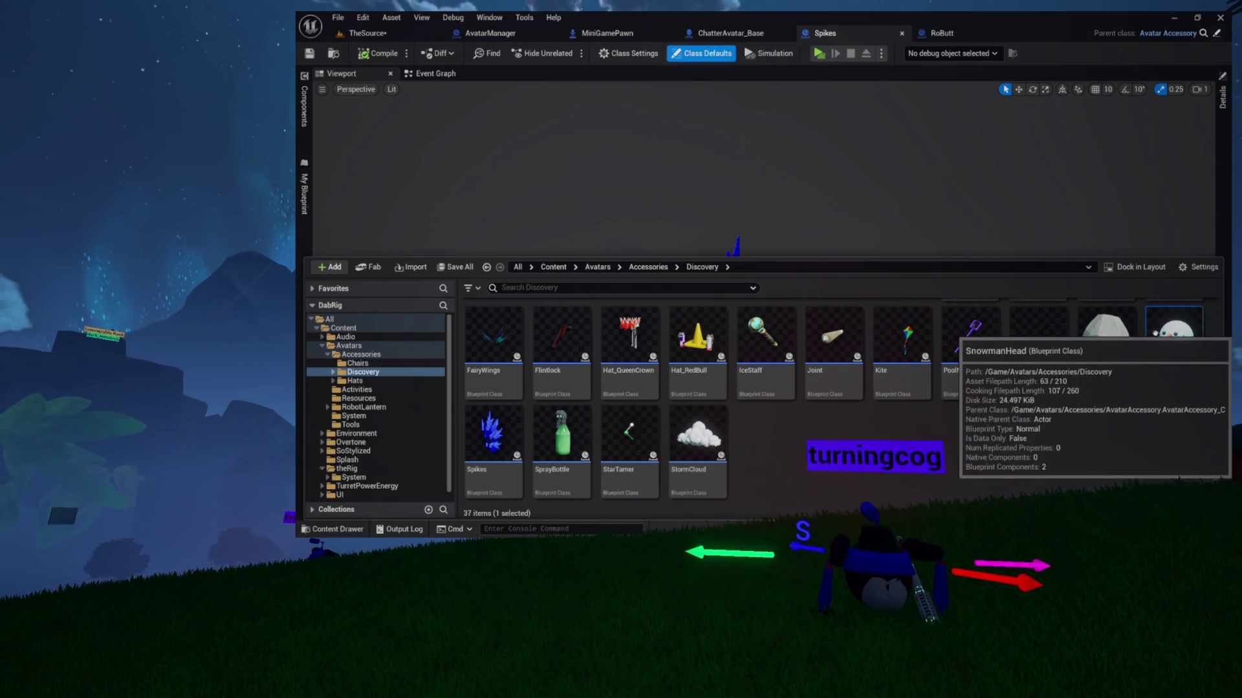
double_click(1149, 332)
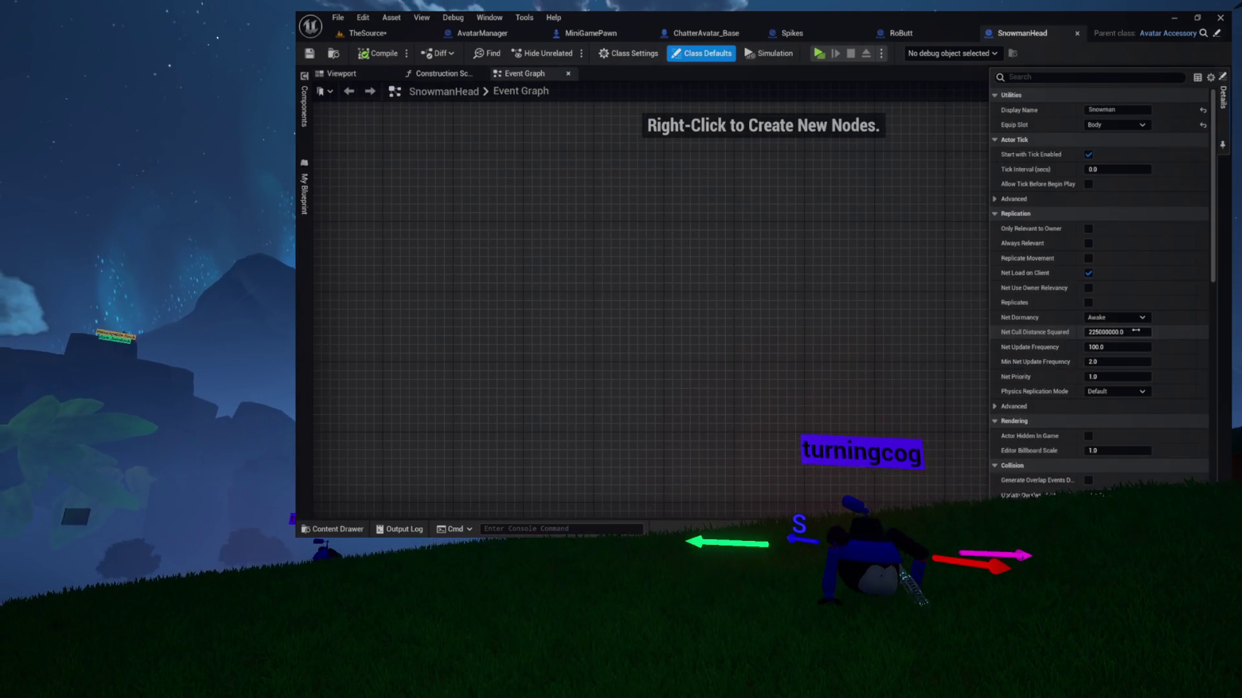
click(442, 74)
click(372, 77)
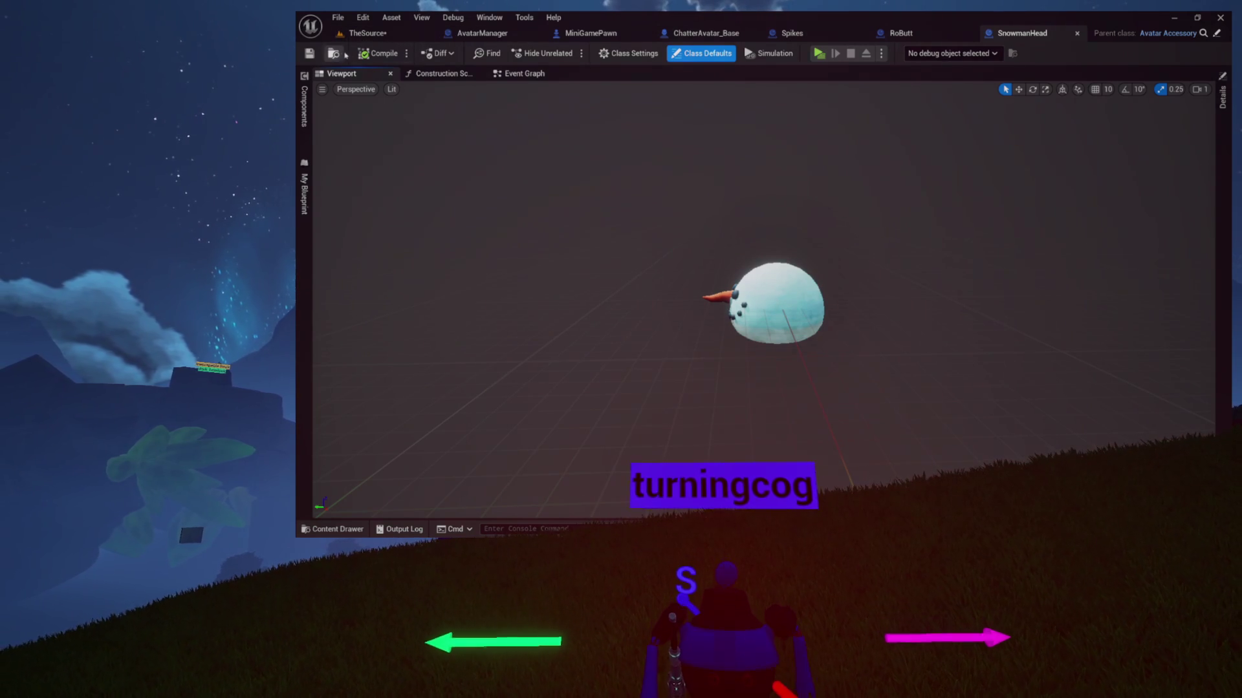
key(ctrl+space)
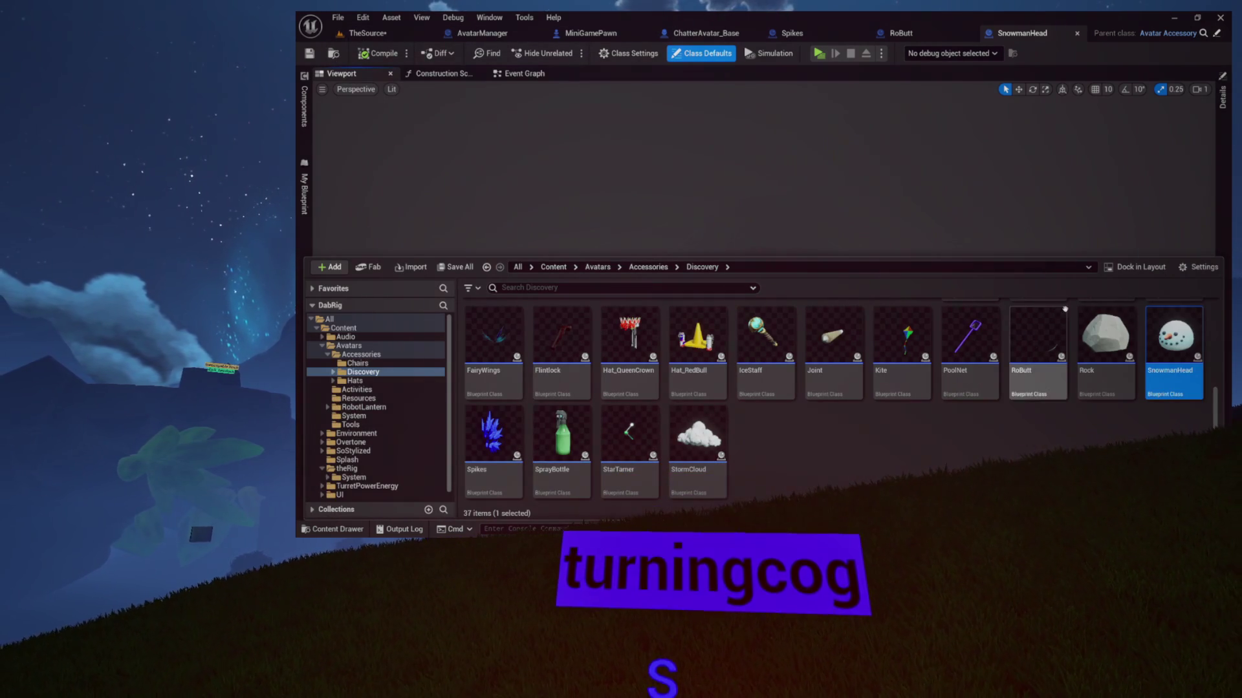
Open the Rock accessory, preview and orbit its mesh, comparing it with SnowmanHead.
double_click(1106, 337)
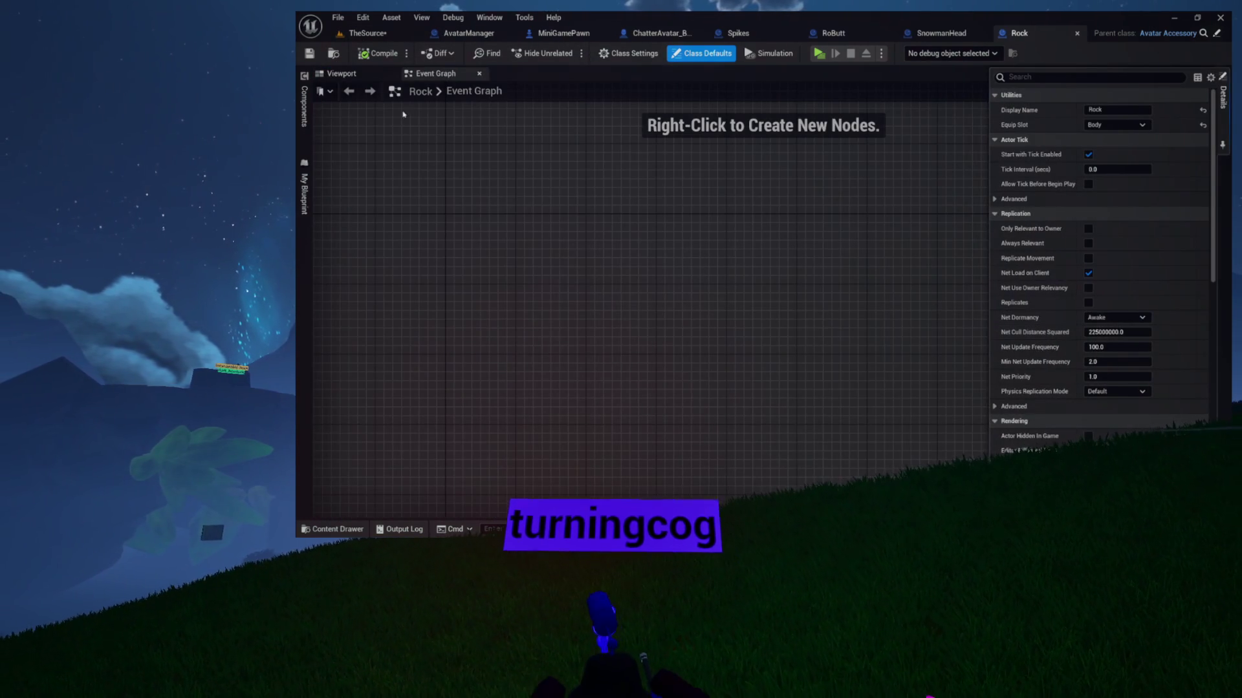
click(341, 72)
scroll(611, 218, up, 3)
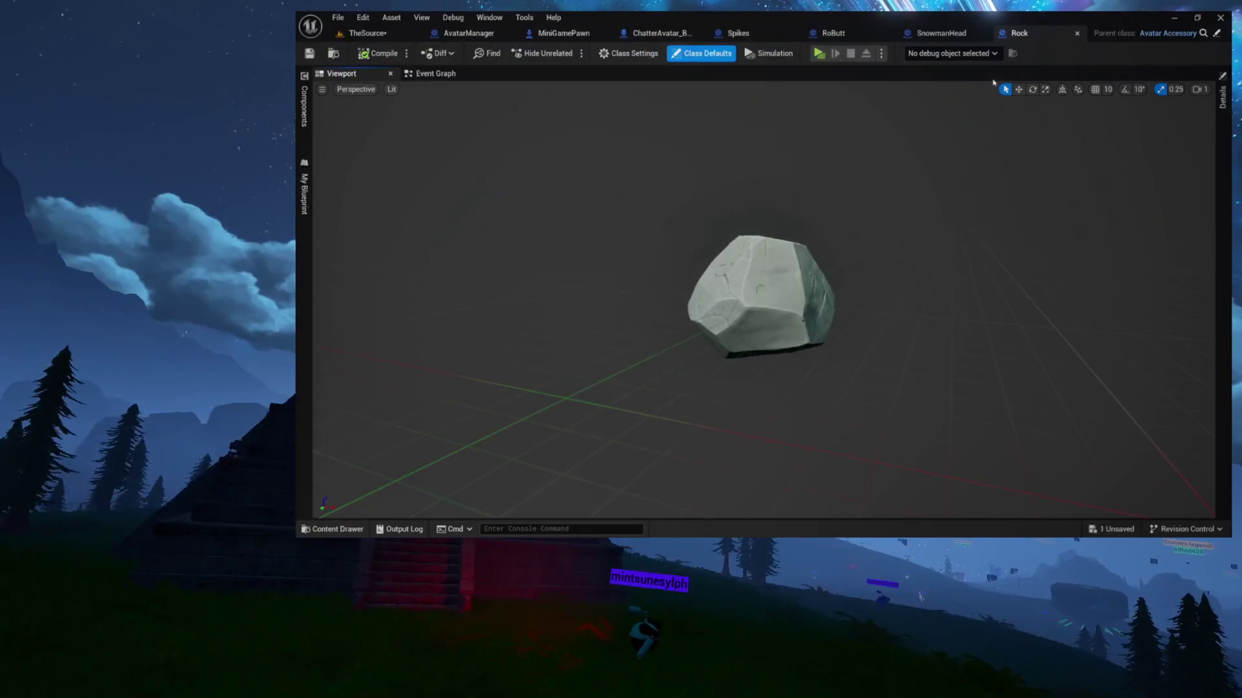
click(940, 32)
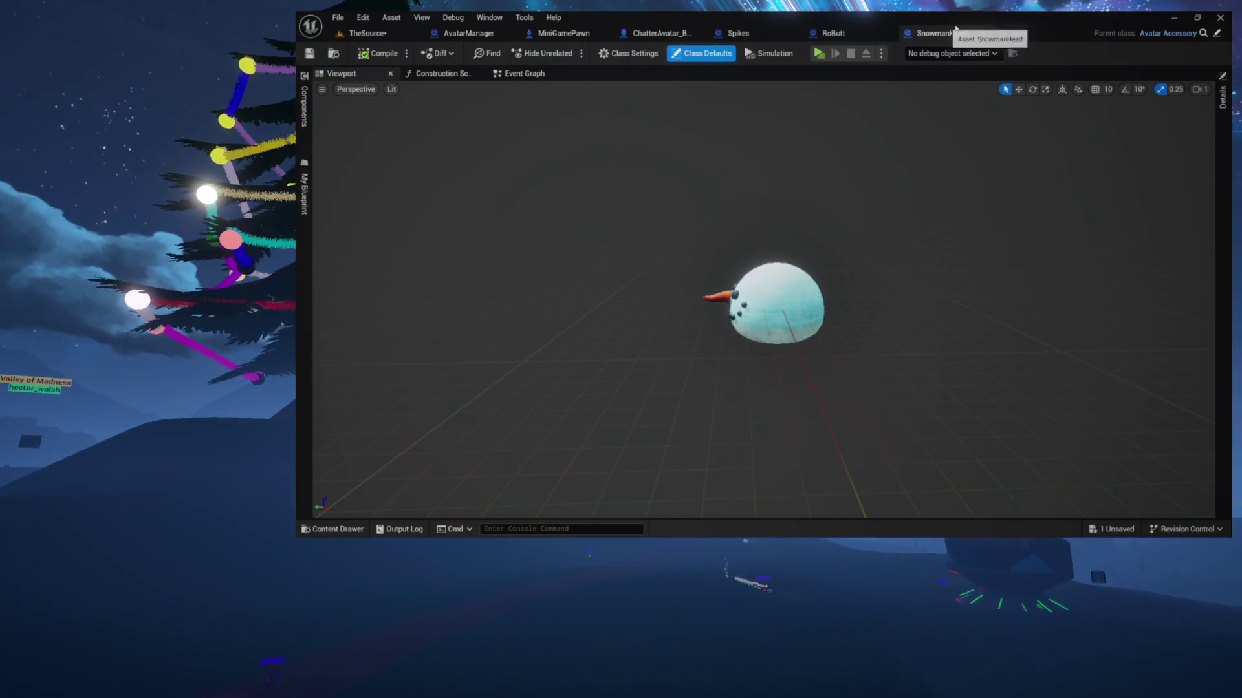
click(1016, 32)
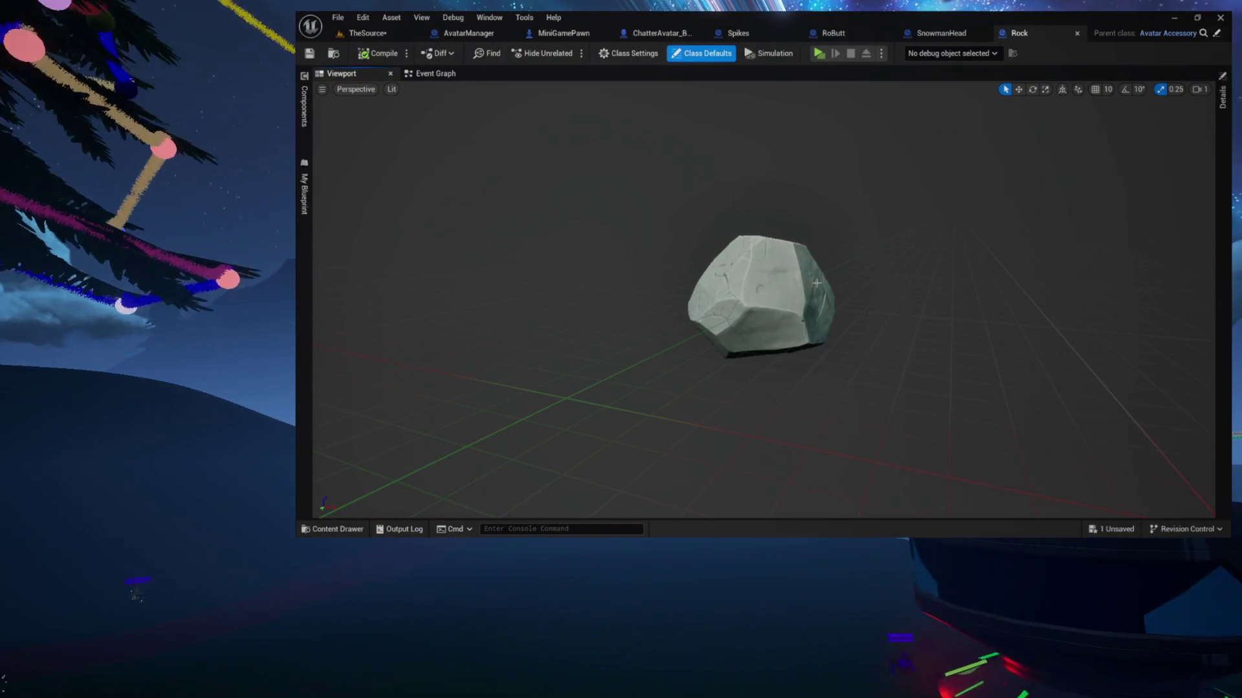
drag(816, 283, 738, 282)
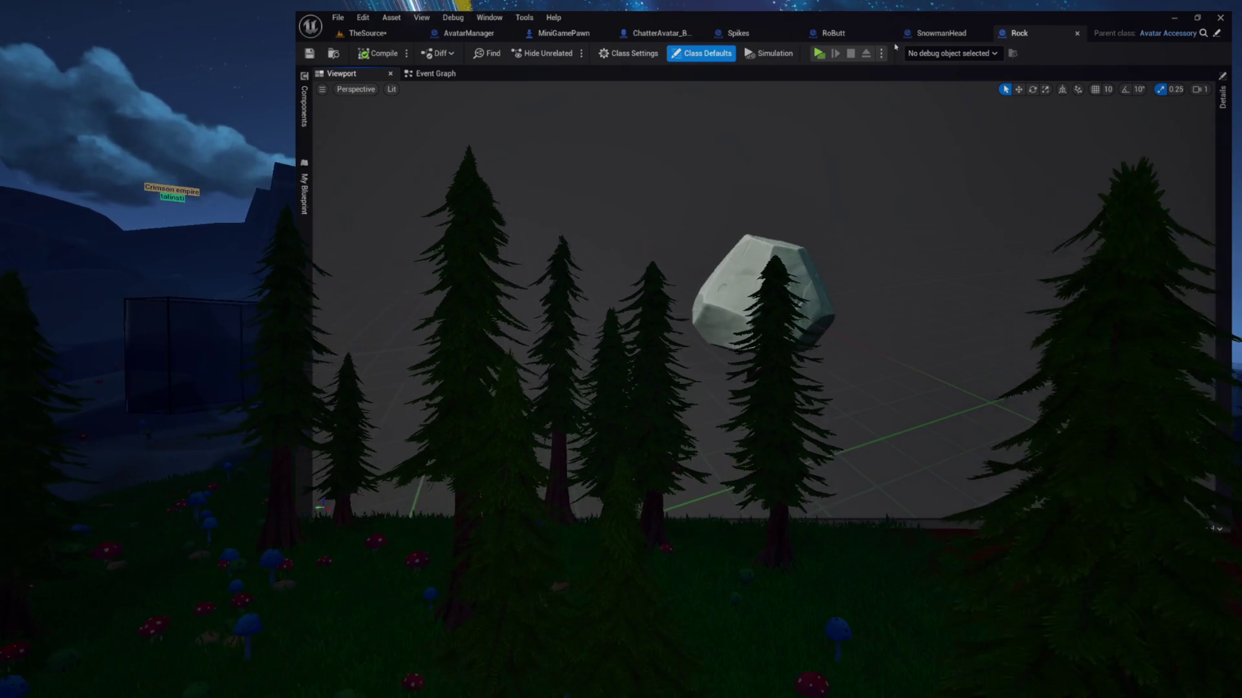
Orbit the RoButt mesh, then return to the TheSource level and save it.
click(834, 32)
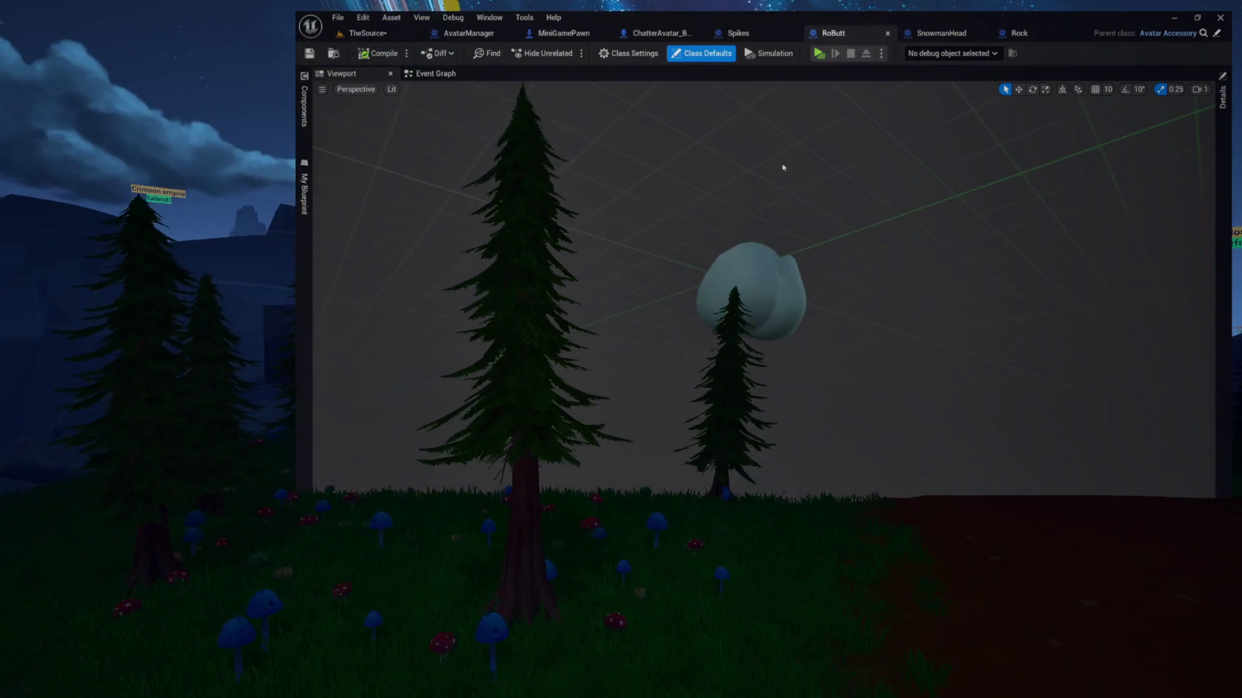
drag(783, 166, 615, 34)
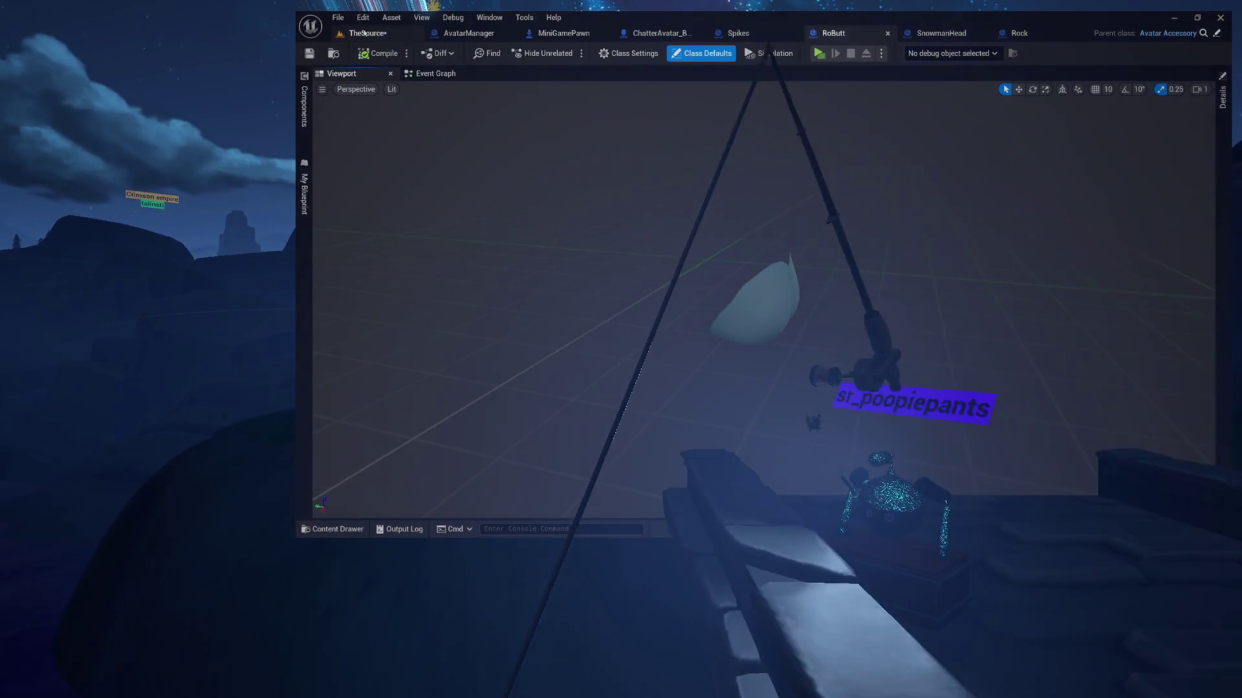
click(367, 33)
click(309, 54)
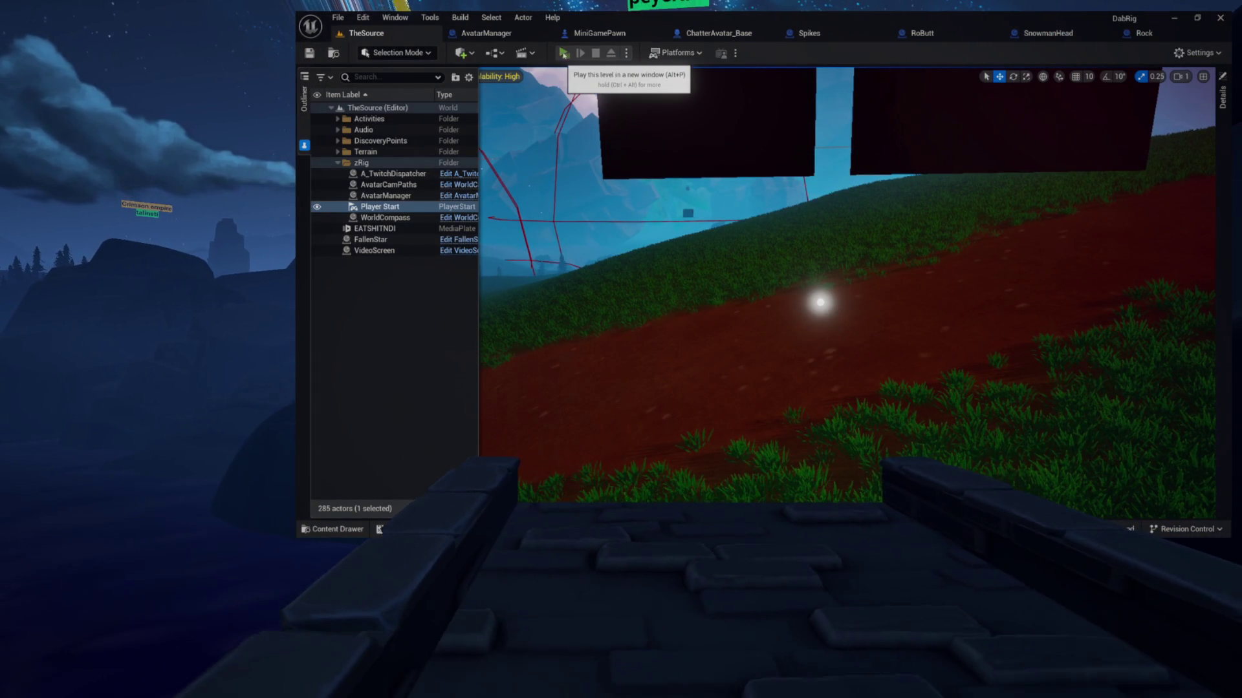
Launch TheSource in a Dab Rig Preview play window.
click(564, 53)
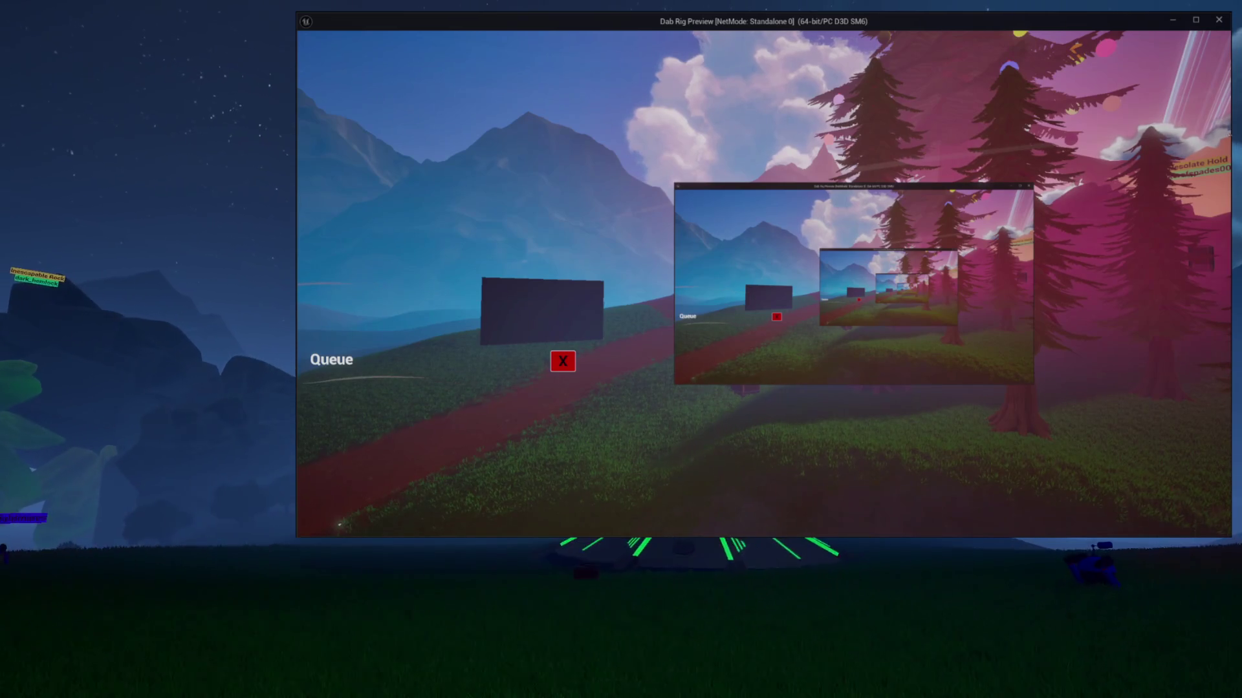
Walk the preview character past the board and up the hill, revealing the menu bar, then show the chat command panel.
click(1016, 184)
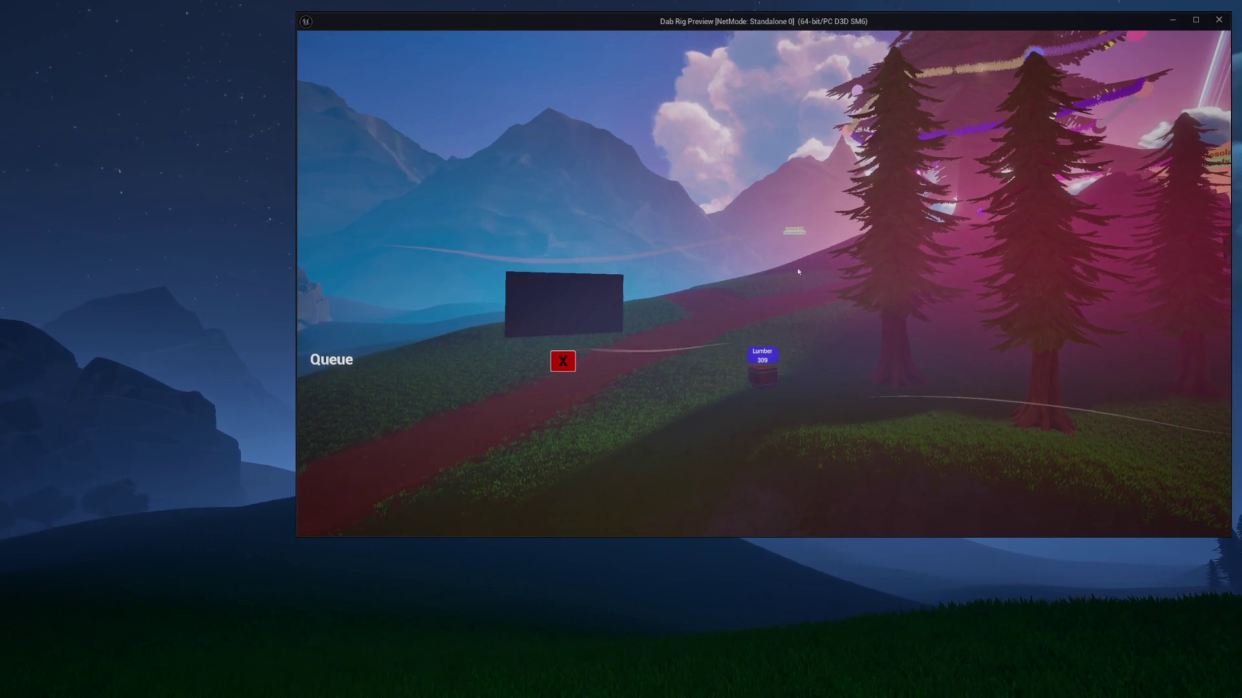
key(w)
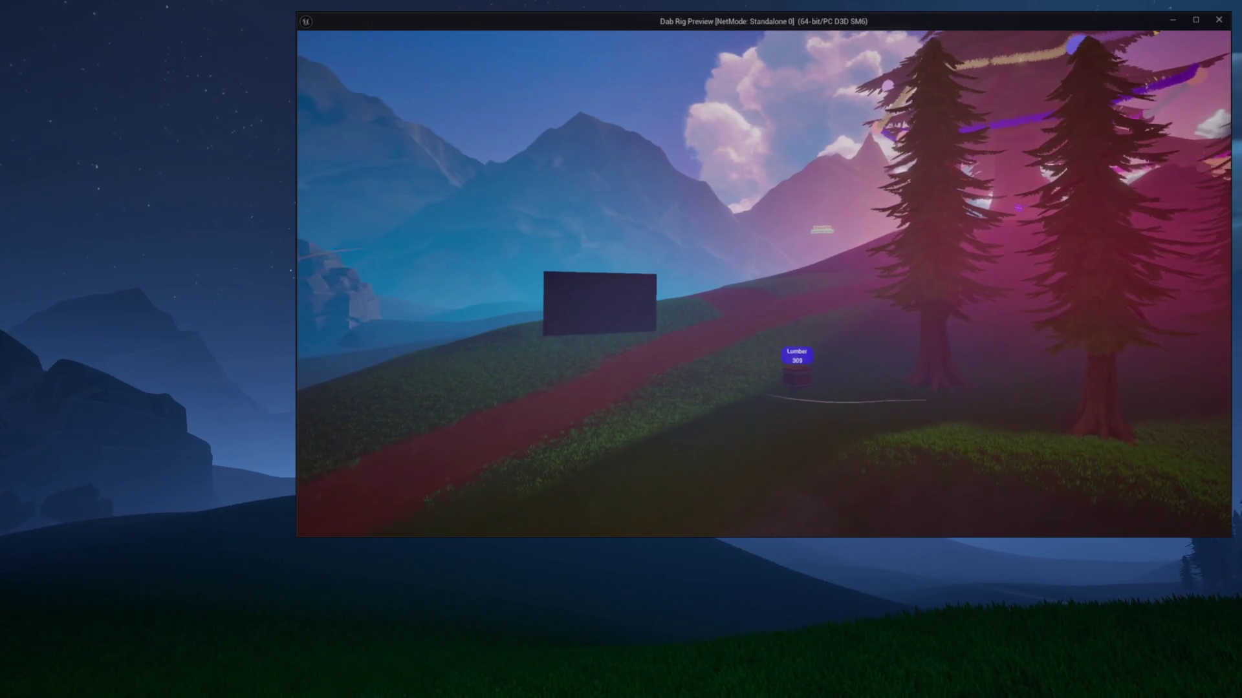
key(w)
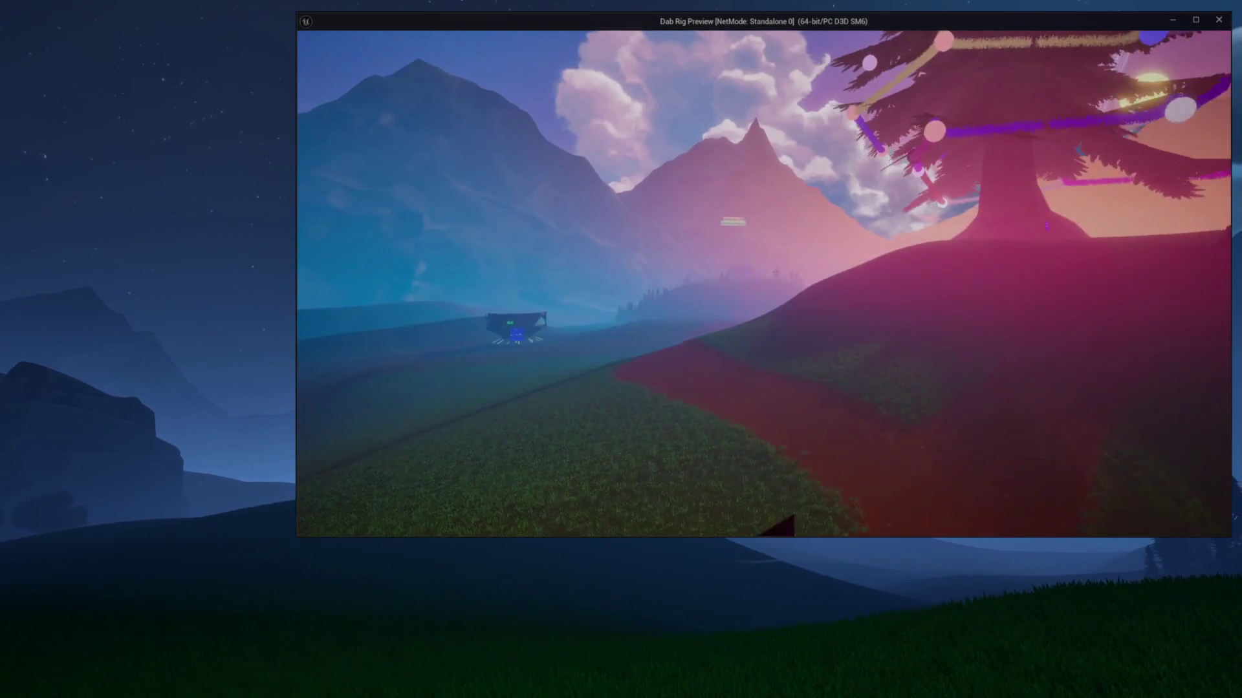
key(w)
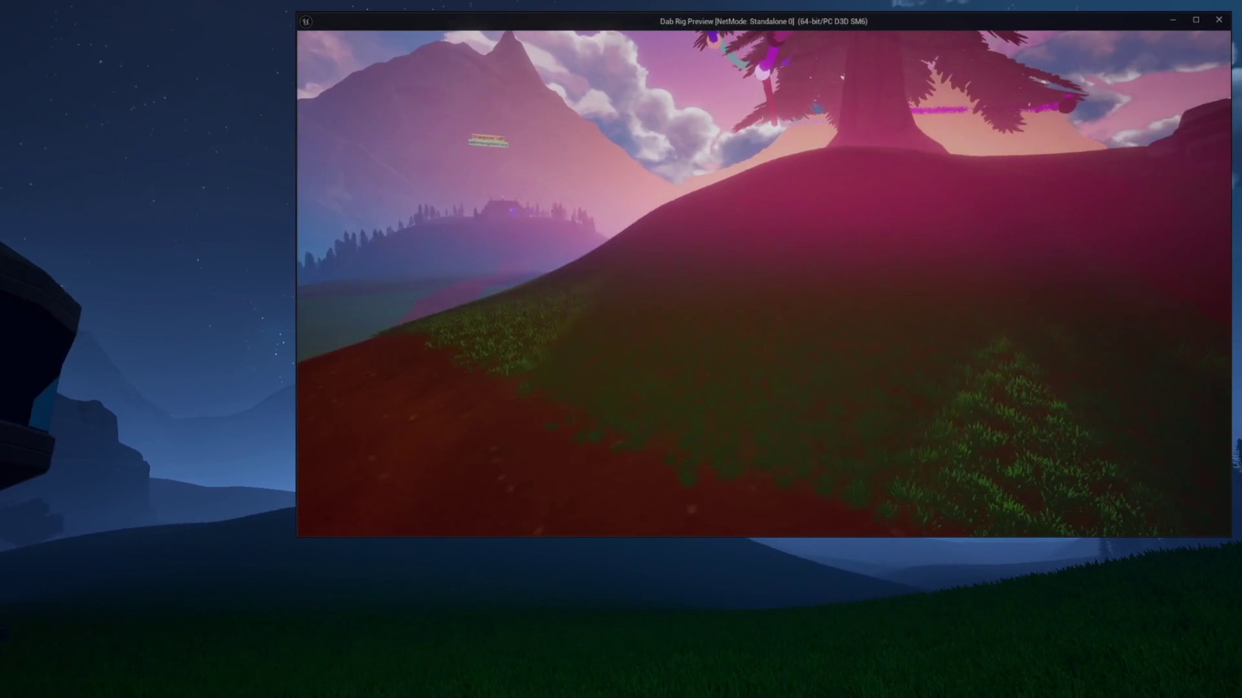
key(w)
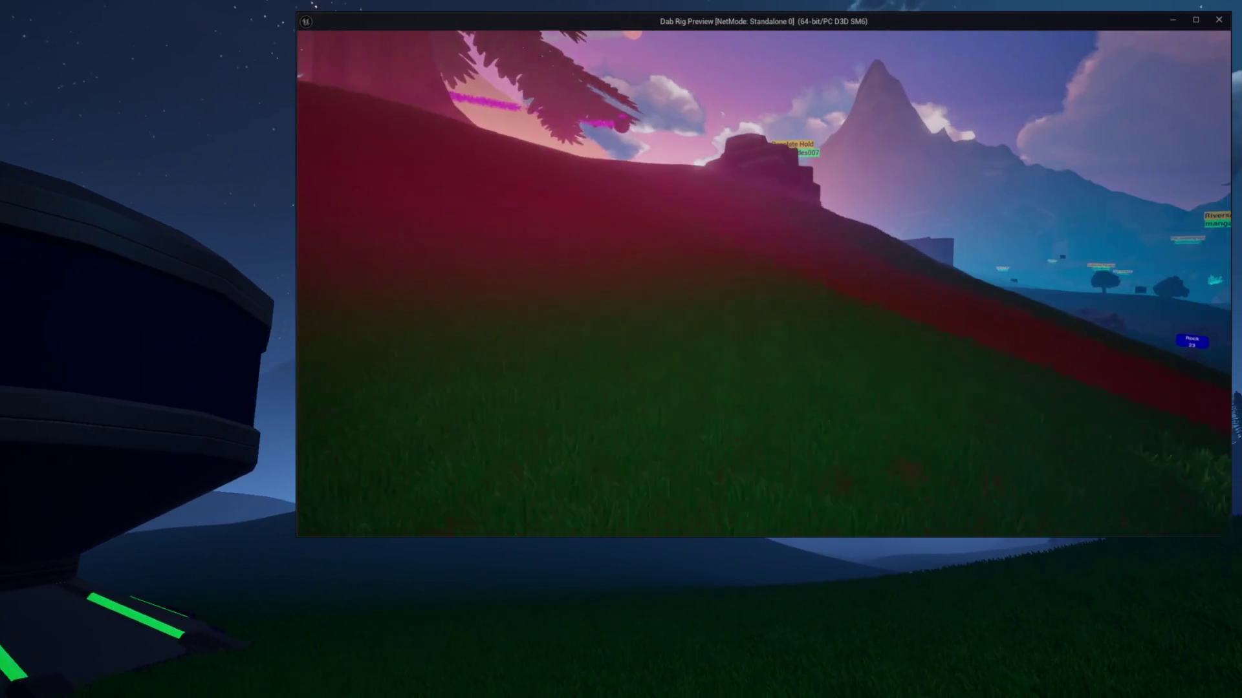
key(Escape)
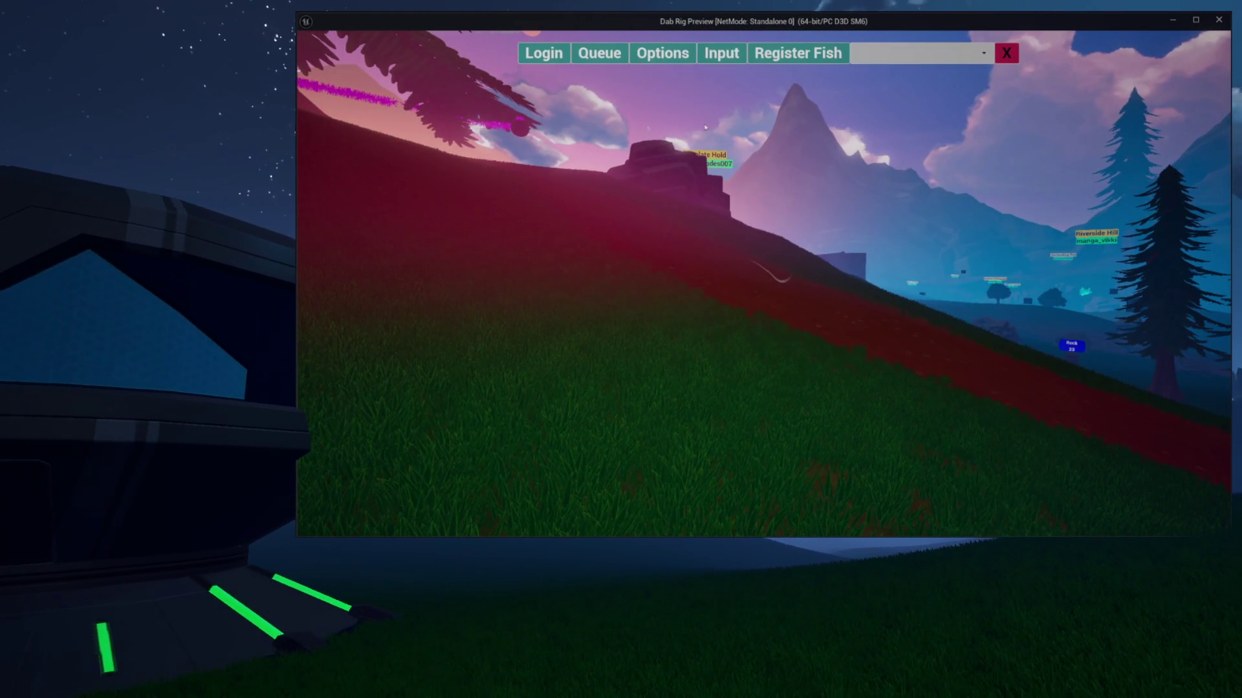
click(721, 53)
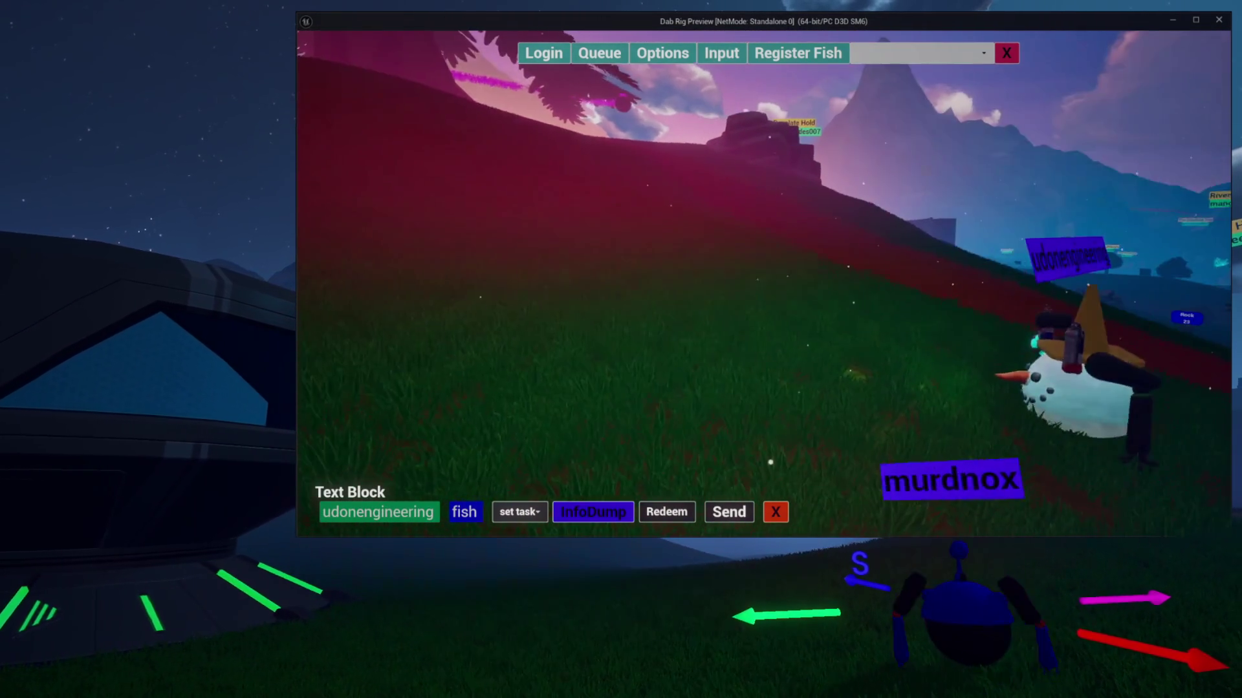
Choose the equip command from the preview's chat command list.
click(518, 512)
click(507, 461)
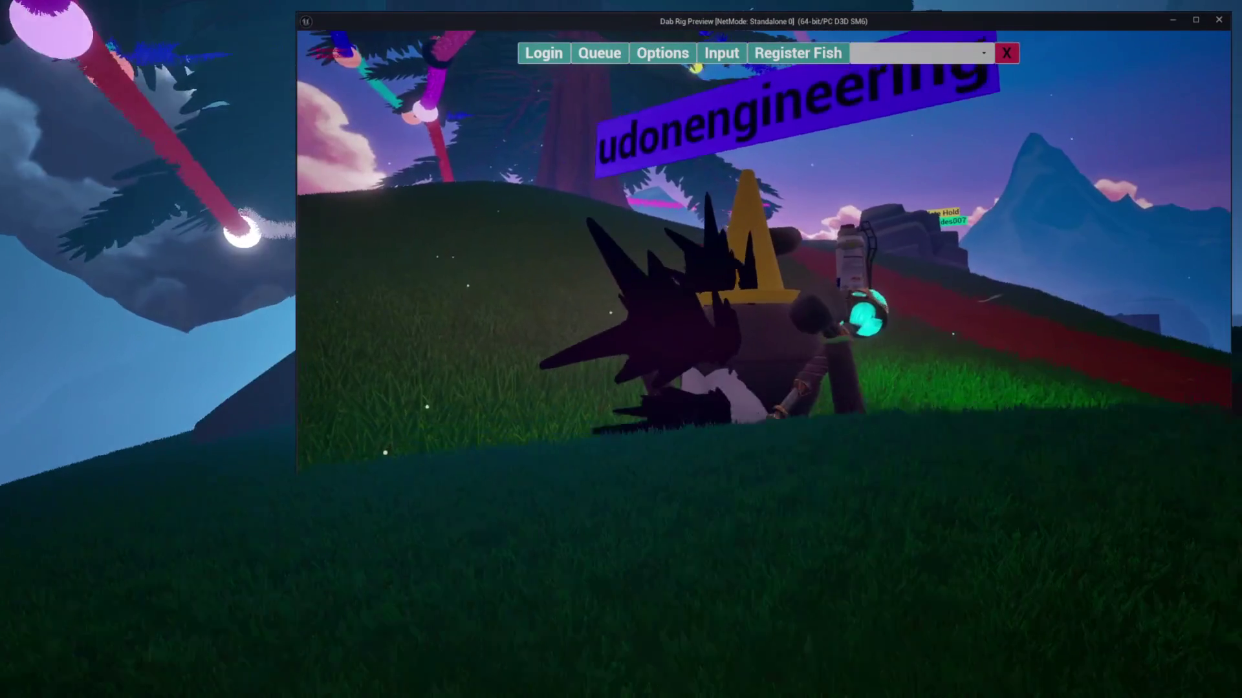
Send the command, then stop Play In Editor to return to TheSource.
key(Return)
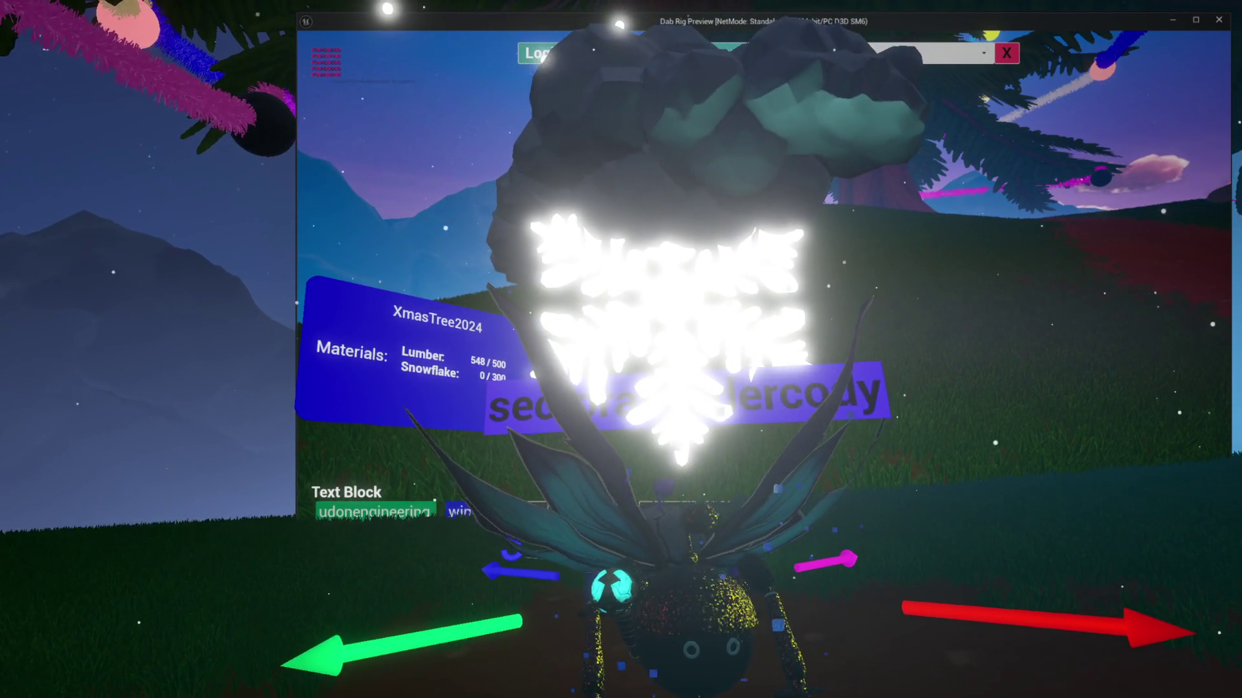
key(Escape)
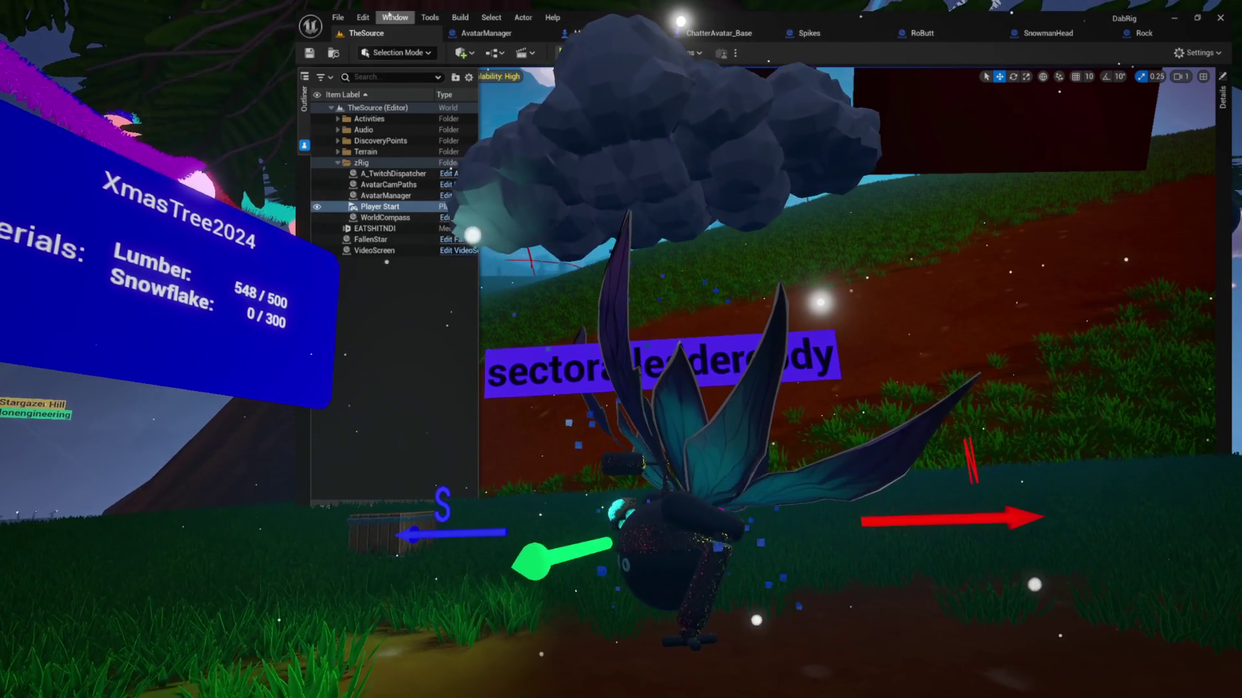
Show the Avatars > Accessories > Hats folder in the Content Browser.
click(333, 53)
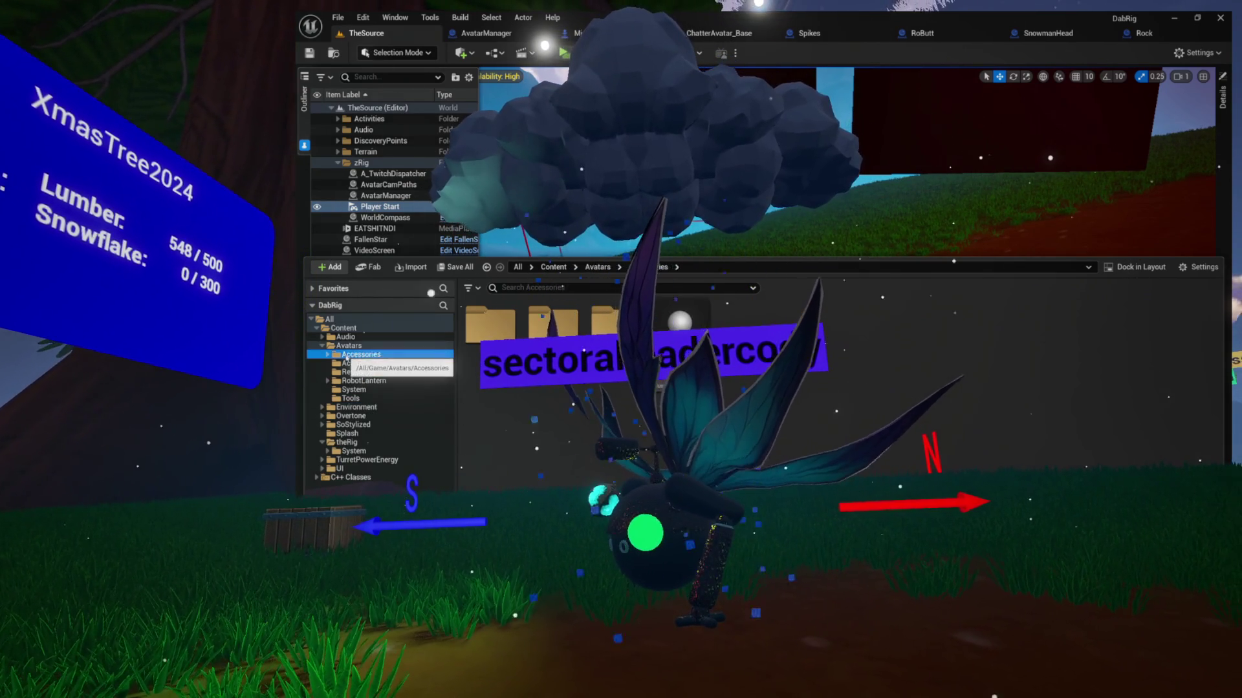
click(355, 381)
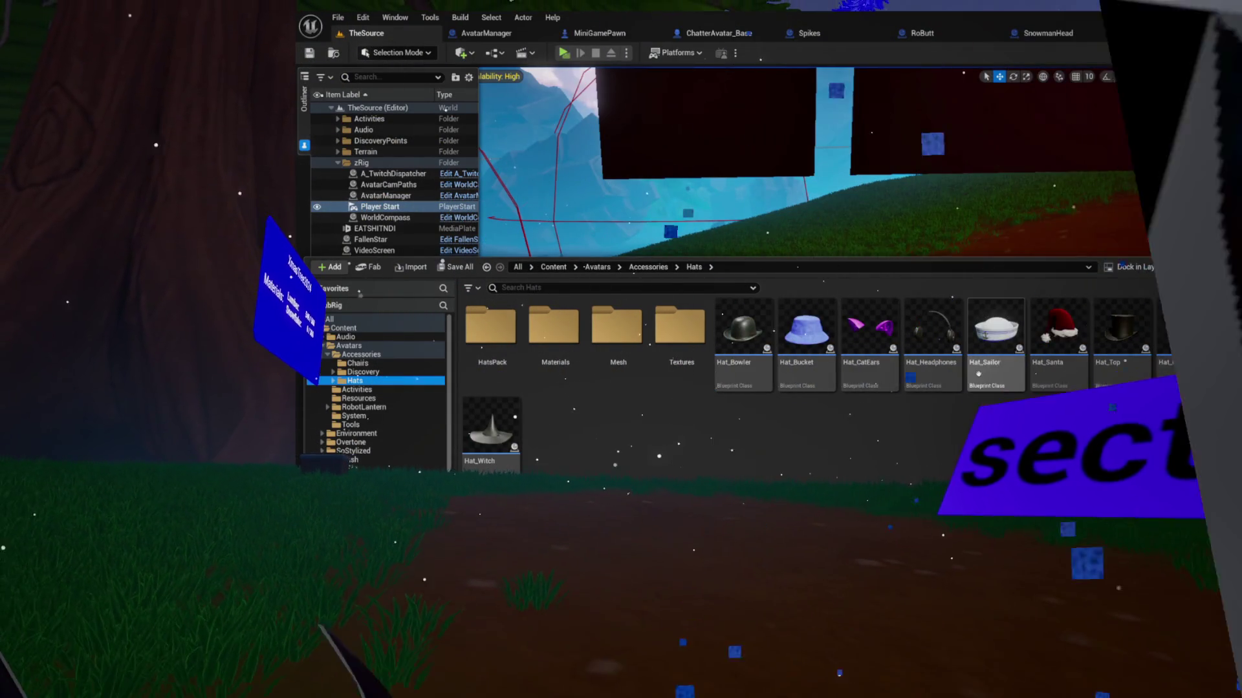
click(372, 374)
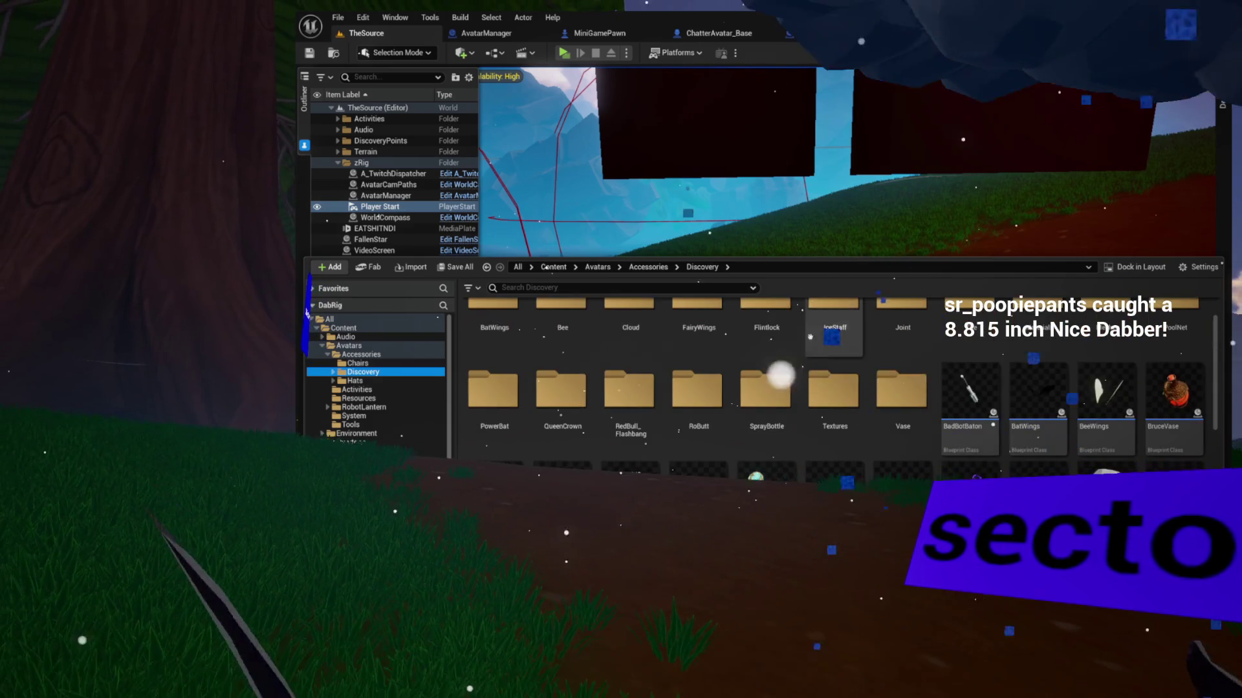
scroll(784, 339, down, 2)
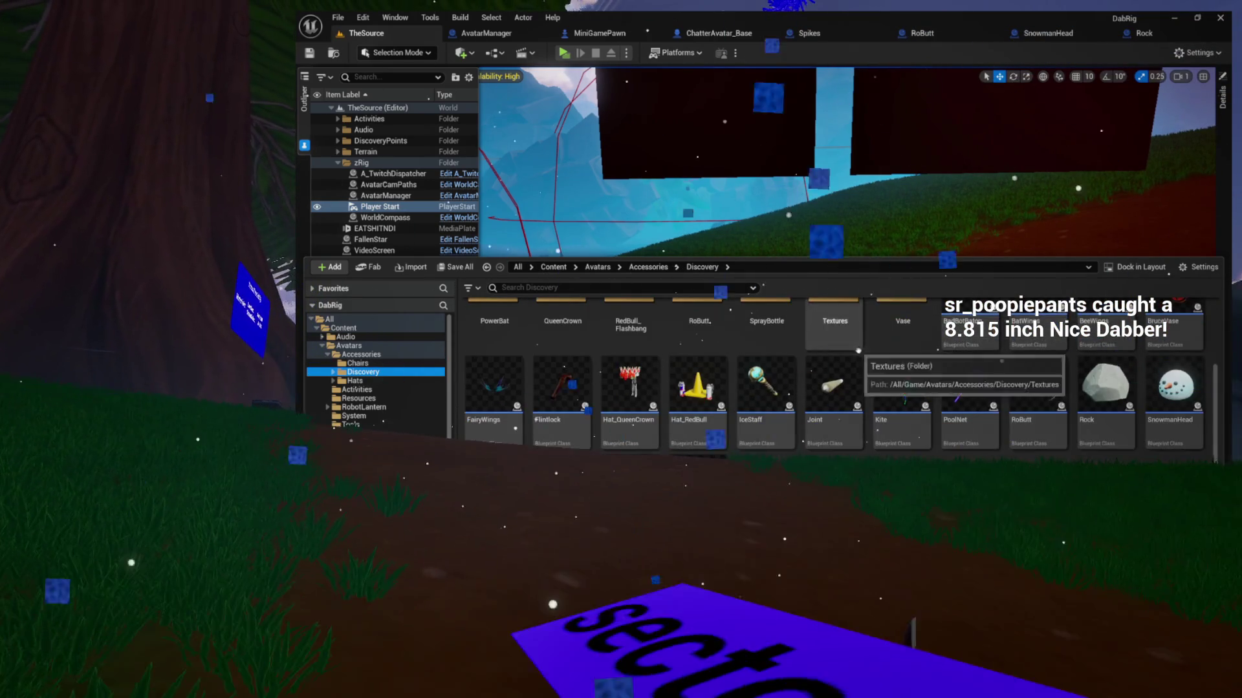
scroll(825, 349, down, 1)
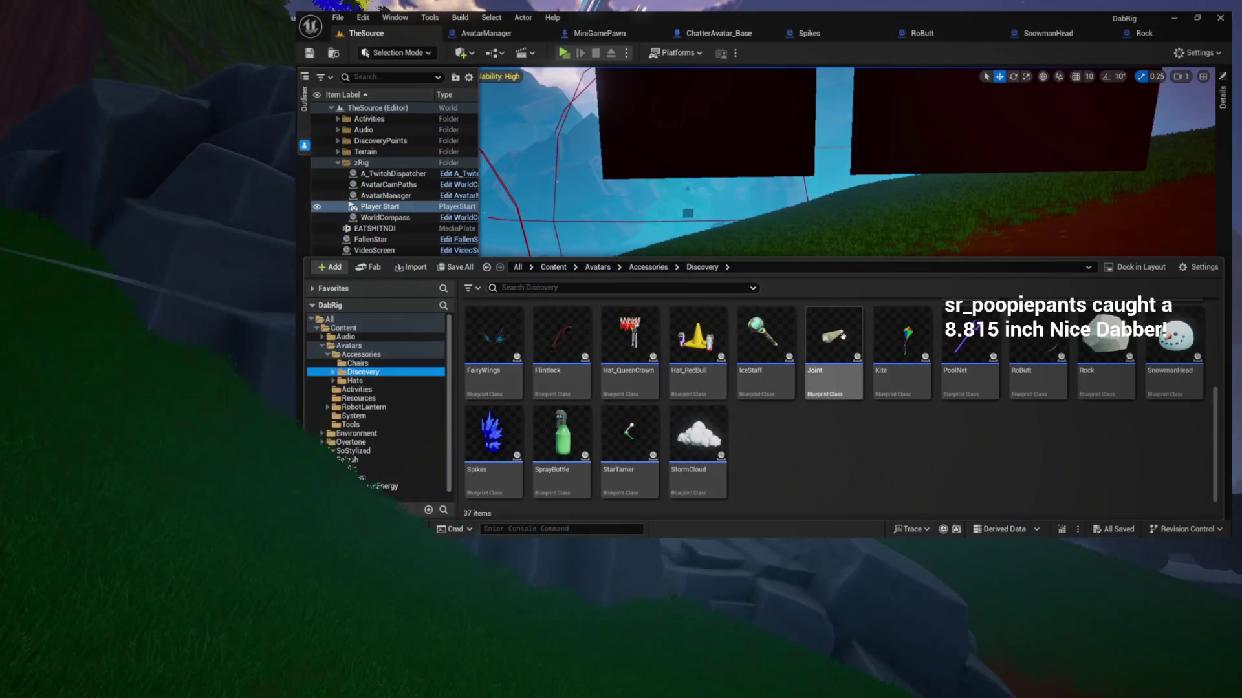
scroll(970, 359, up, 2)
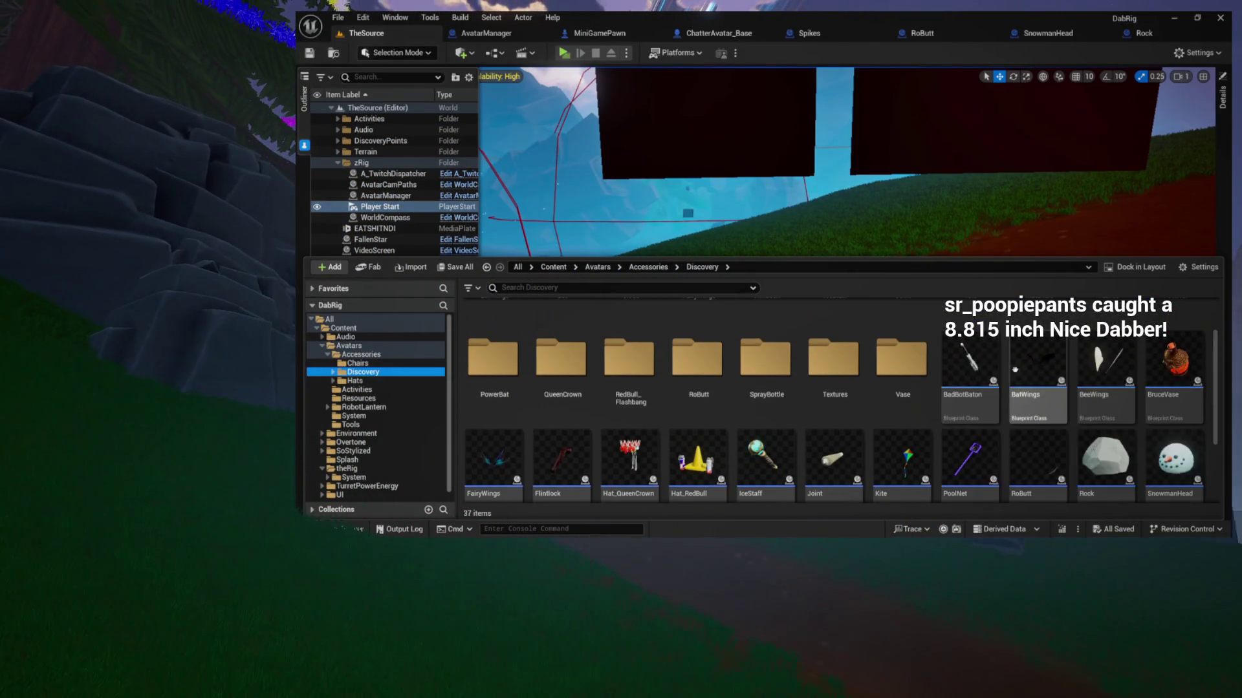
scroll(1009, 368, down, 1)
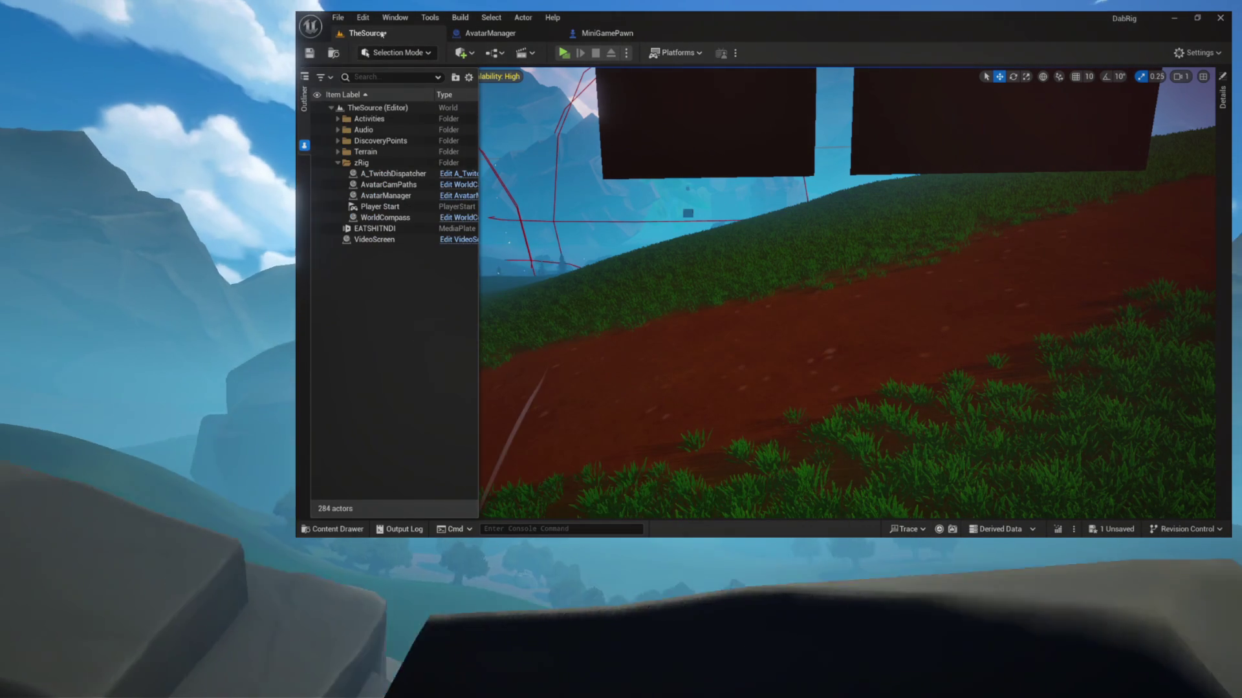
Save the level and browse to the Avatars Accessories folder.
key(ctrl+s)
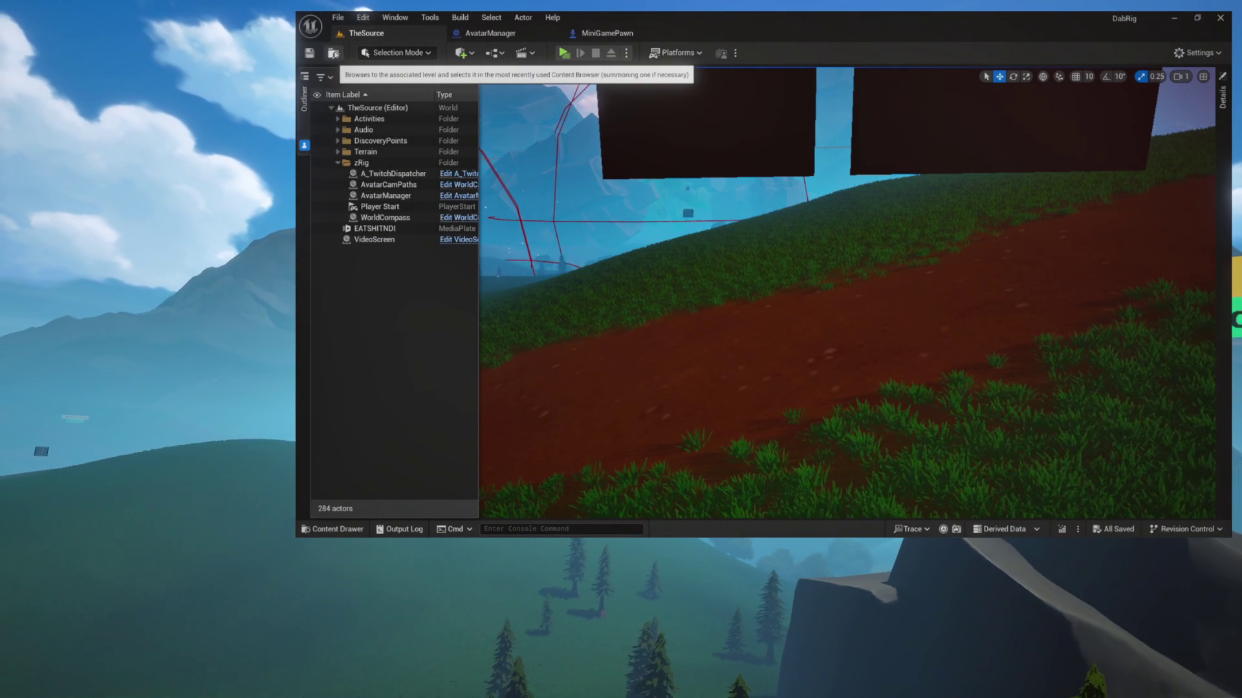
click(333, 52)
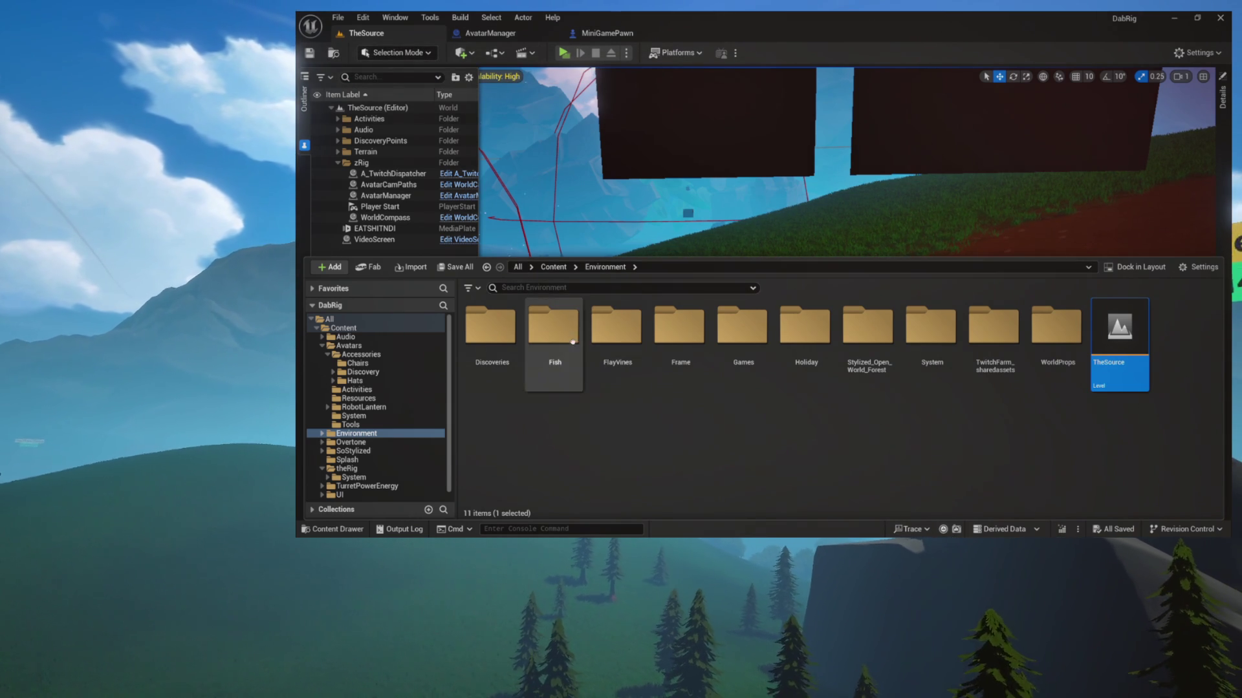
click(349, 355)
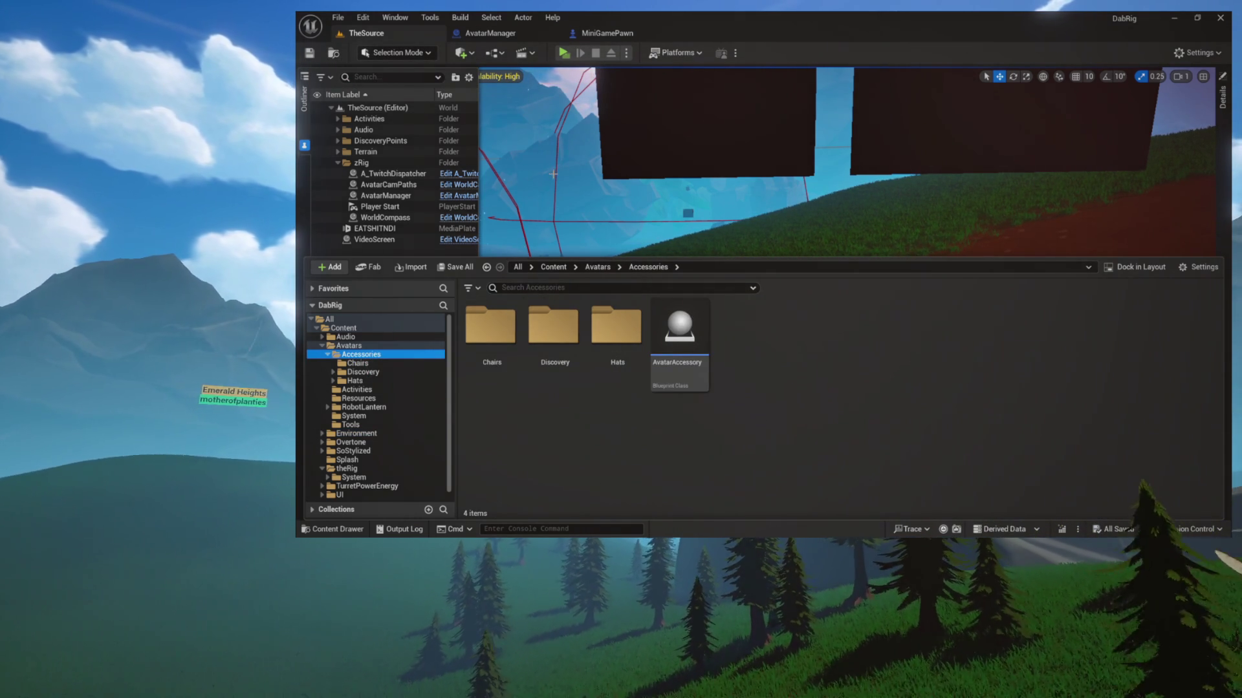
Flip through MiniGamePawn and AvatarManager, return to TheSource, and show theRig System folder.
click(598, 37)
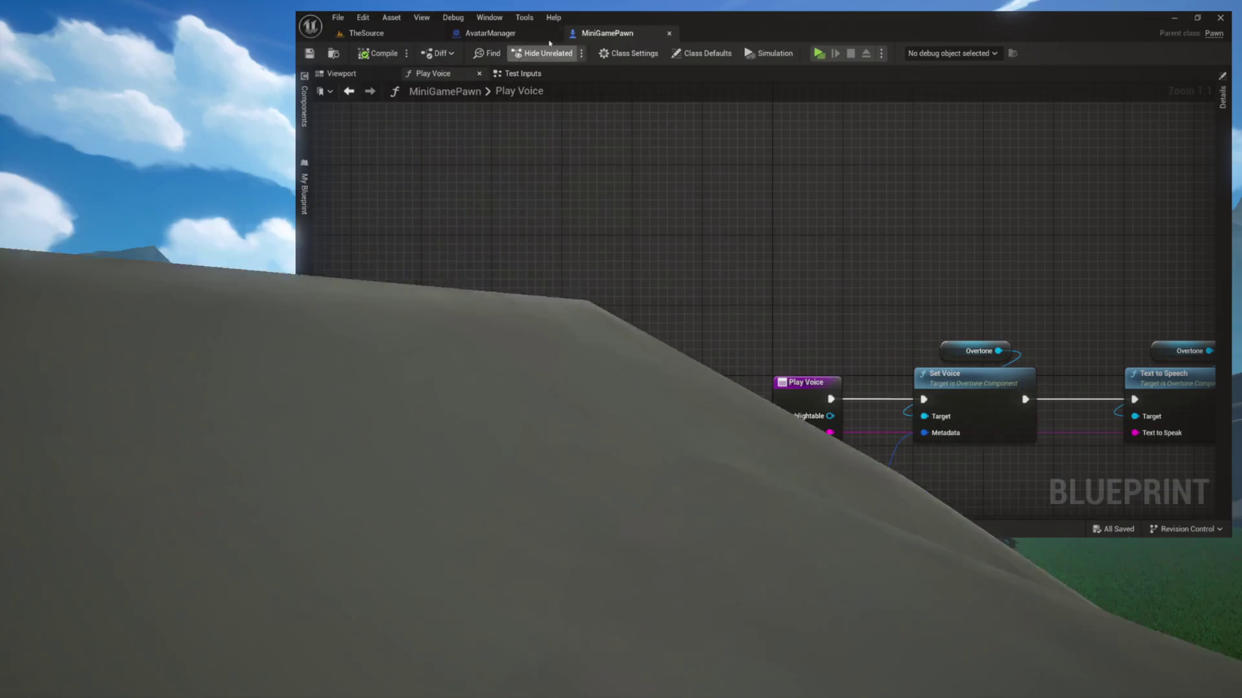
click(490, 33)
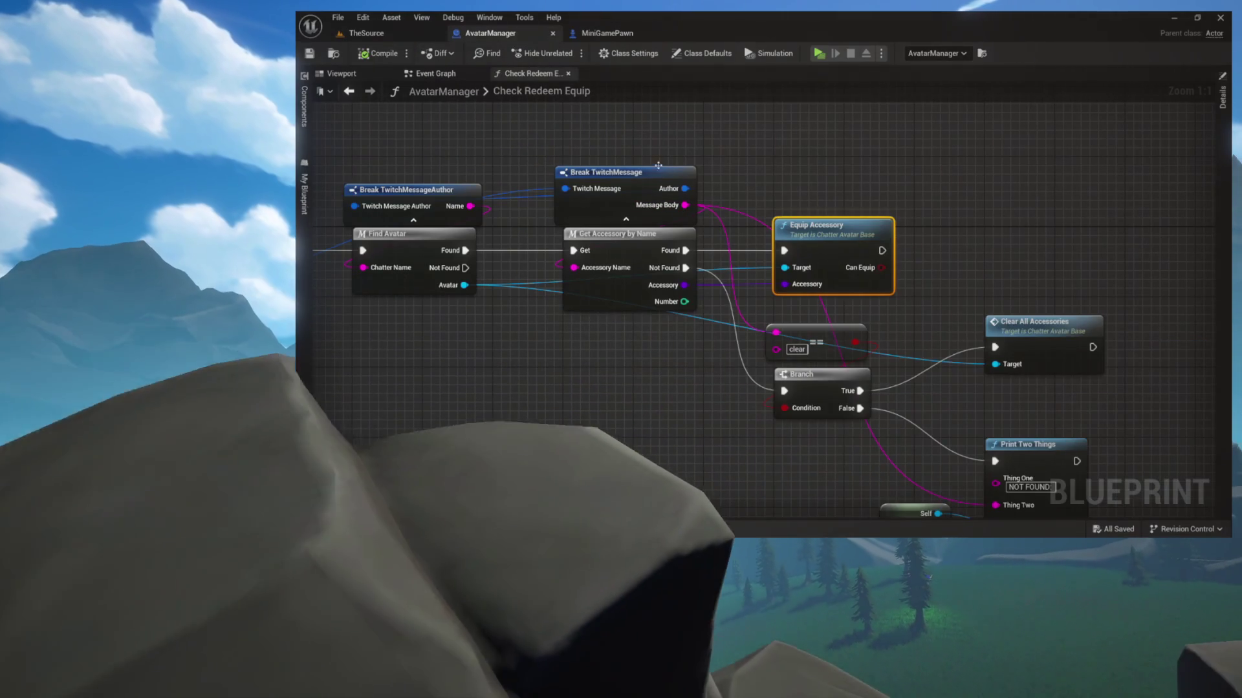
click(420, 34)
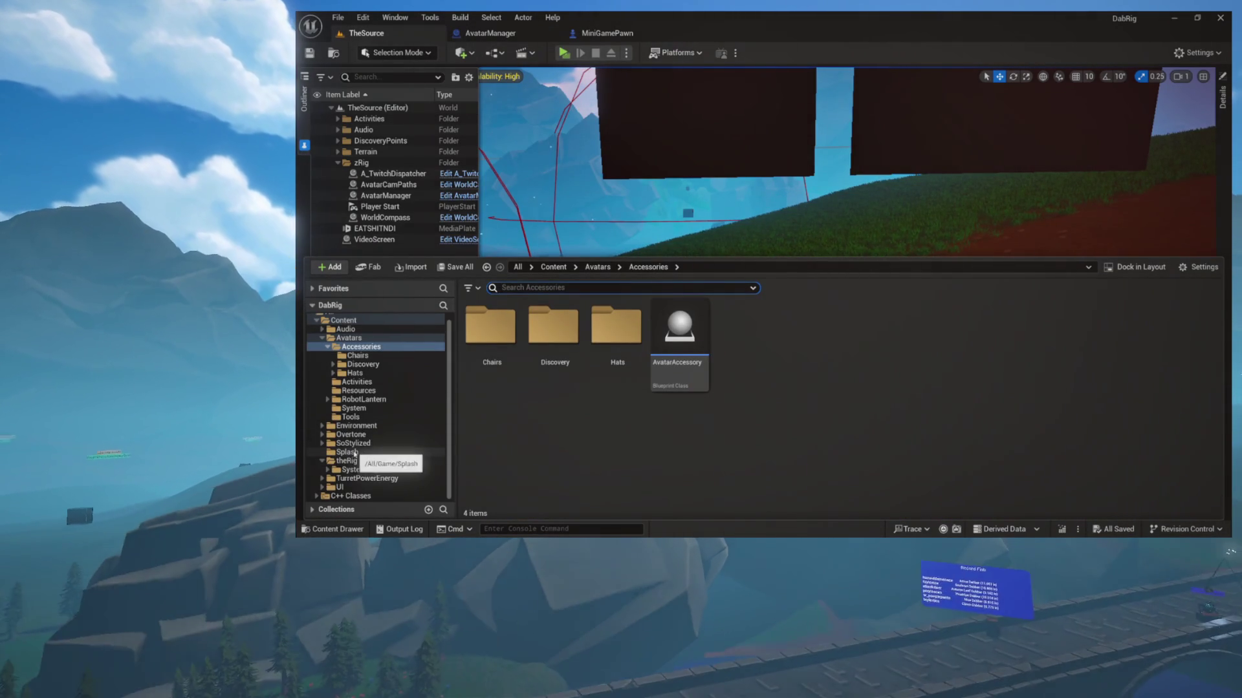
click(351, 469)
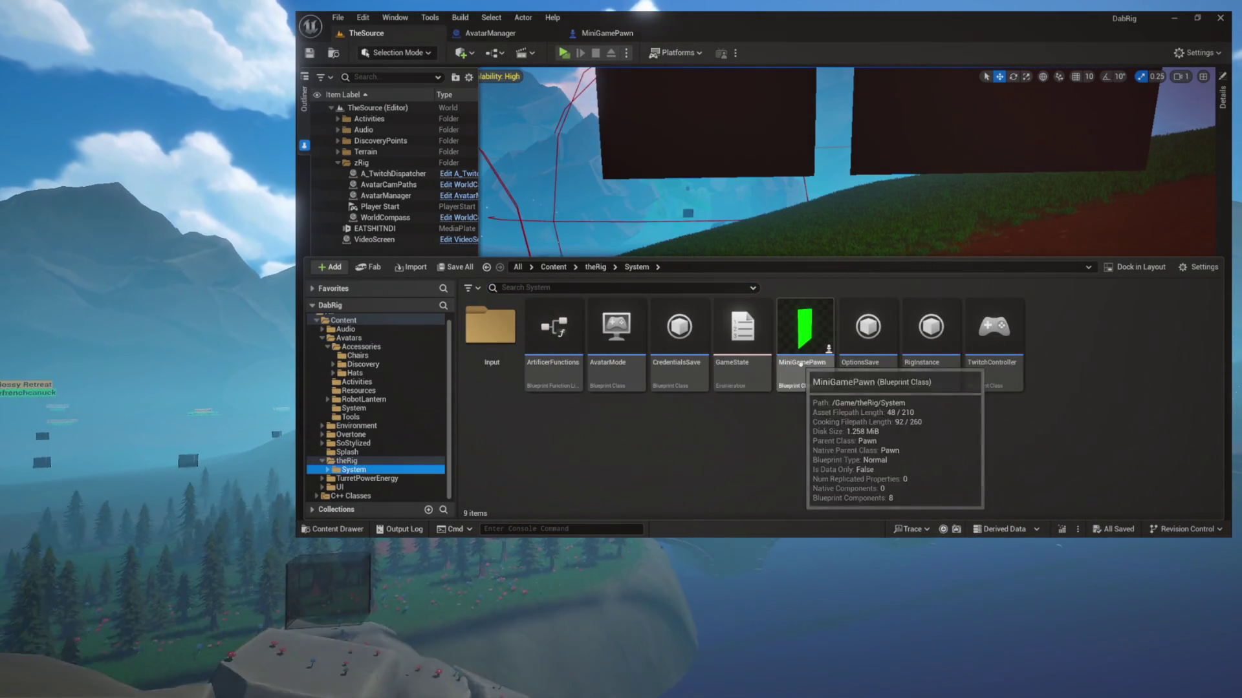
Open MiniGamePawn from theRig System and bring its Play Voice nodes into view.
double_click(802, 365)
drag(745, 297, 498, 174)
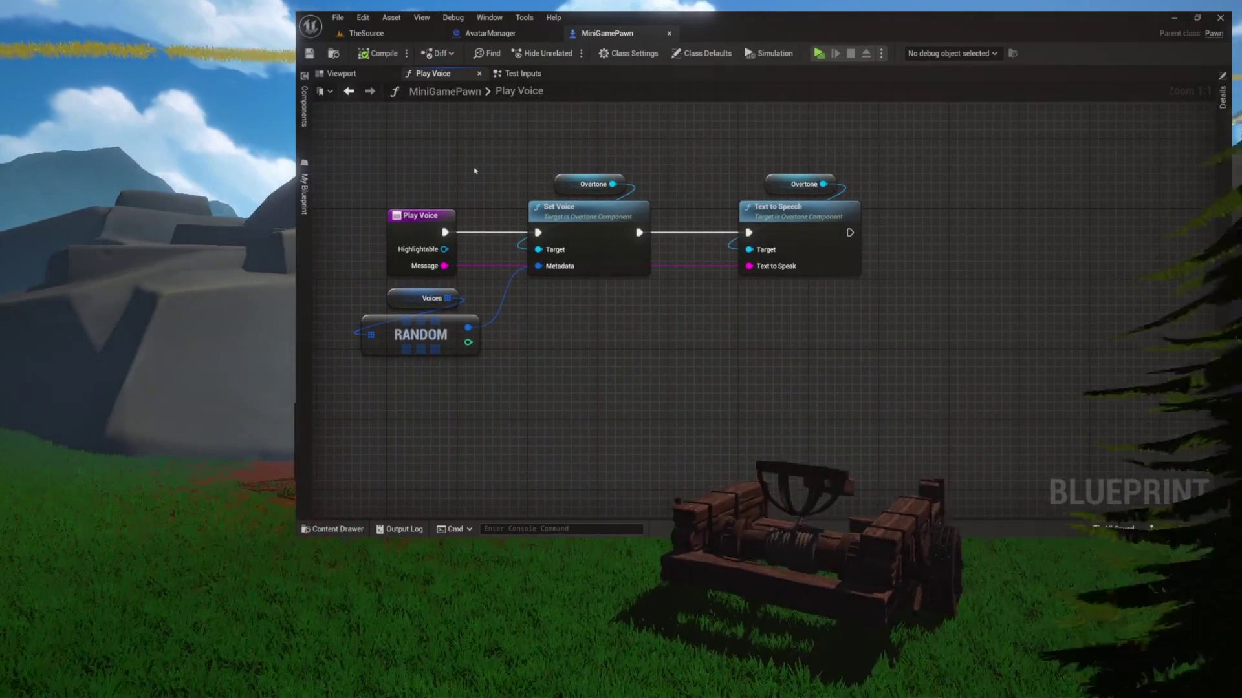
scroll(475, 171, up, 4)
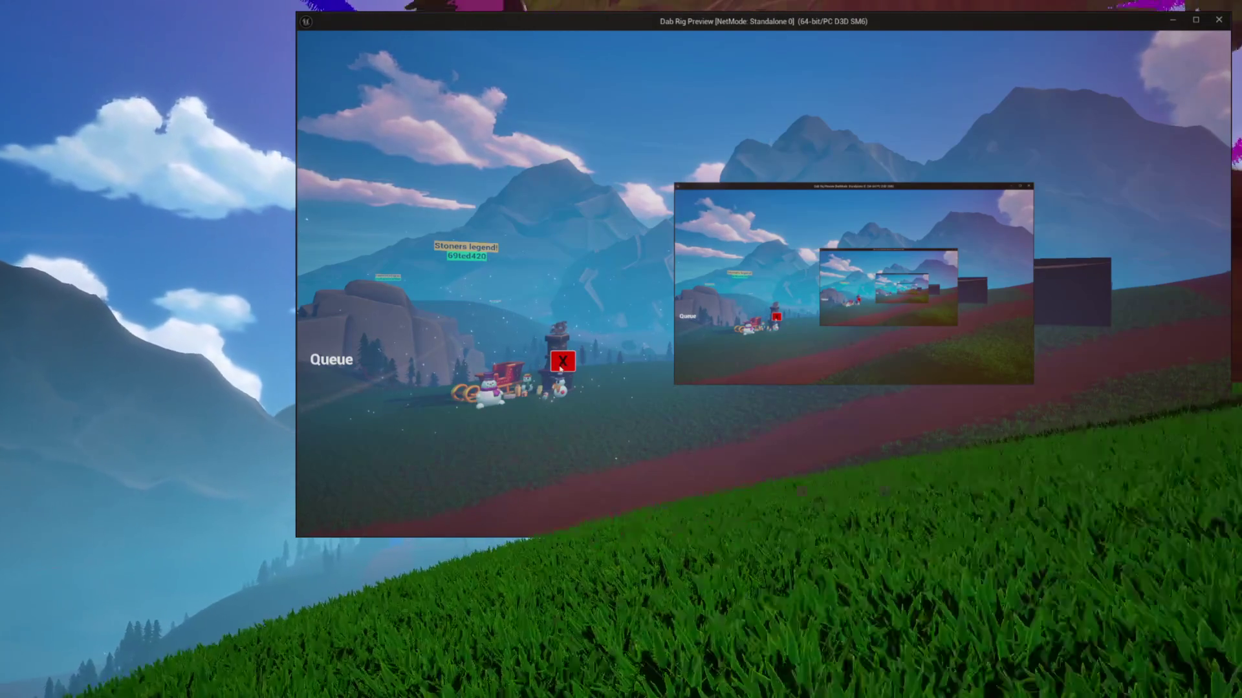
Close the Queue display in the Dab Rig preview.
click(561, 366)
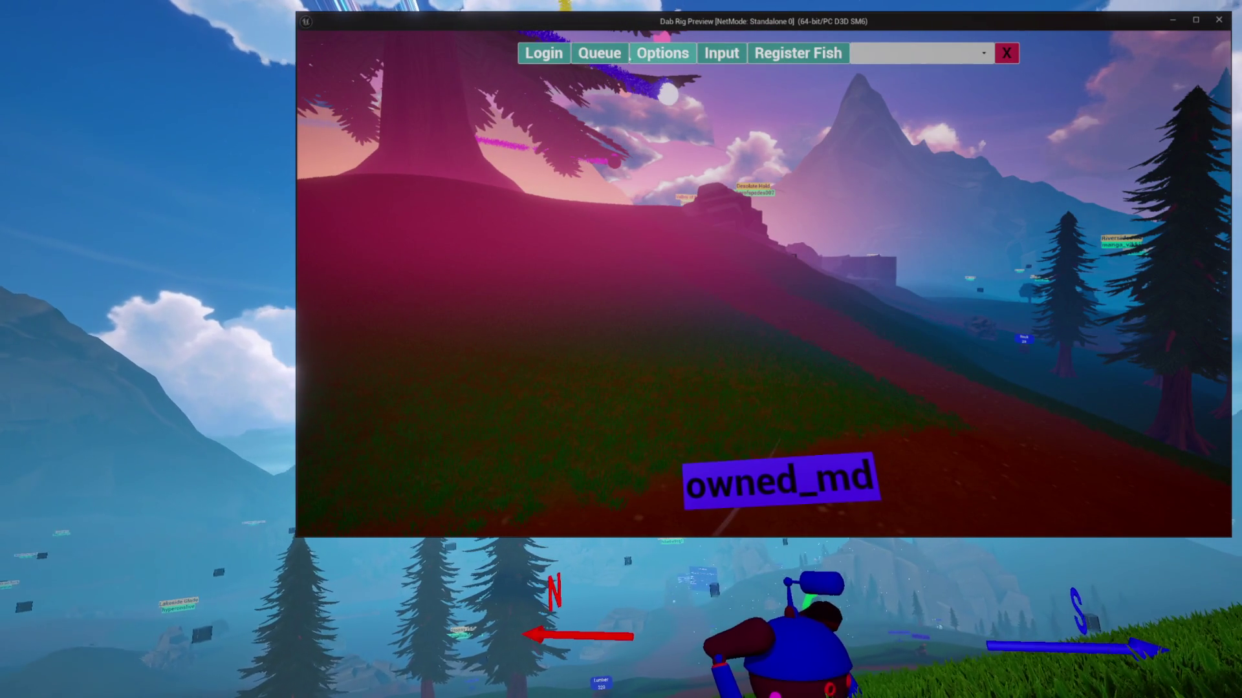
Send a test input from the Input panel to spawn an avatar, then close the standalone preview.
click(709, 56)
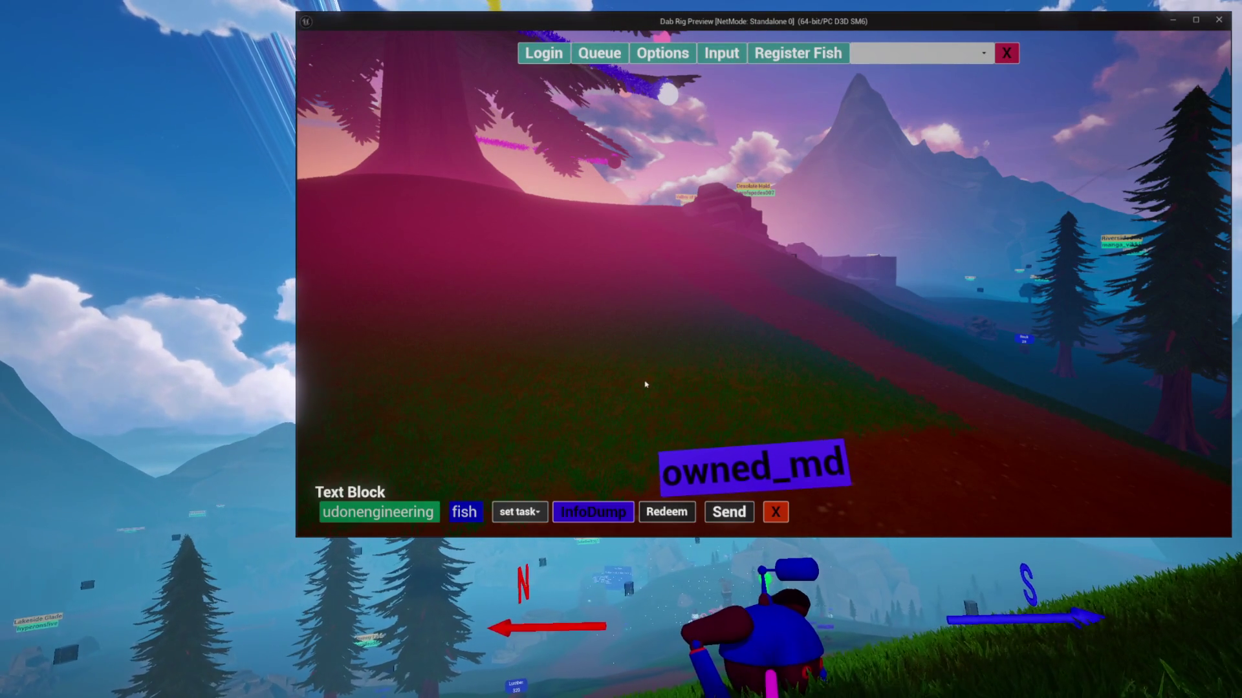
click(464, 513)
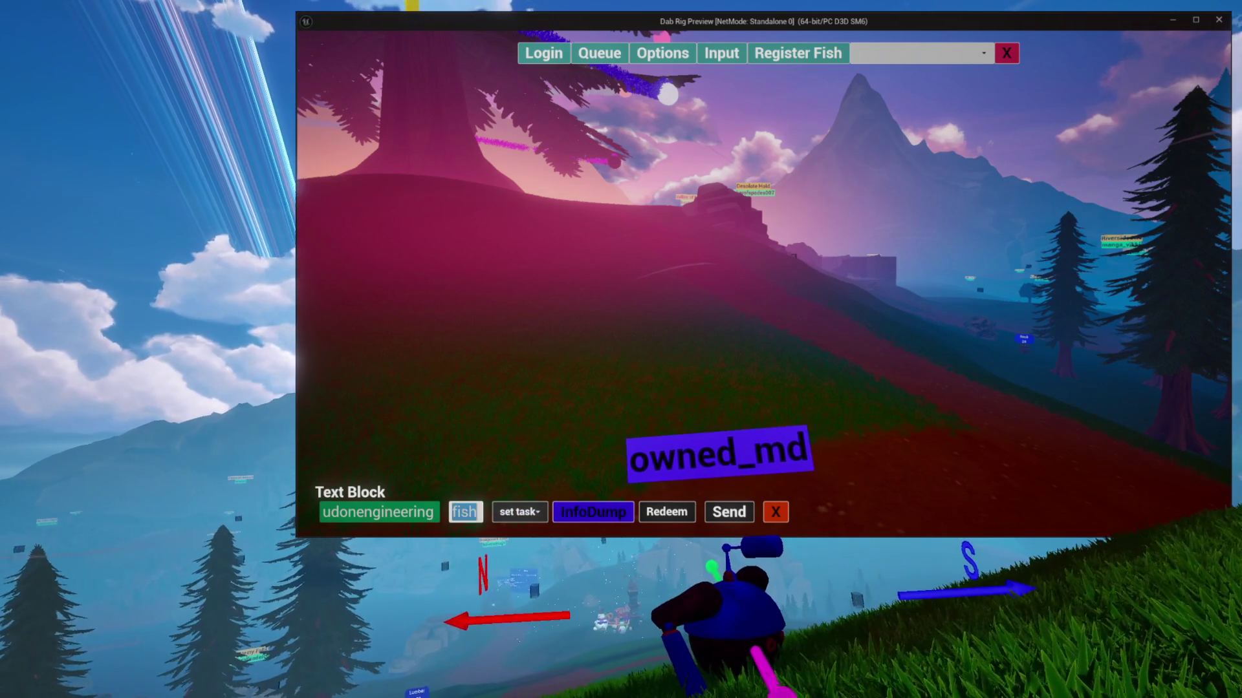
click(667, 511)
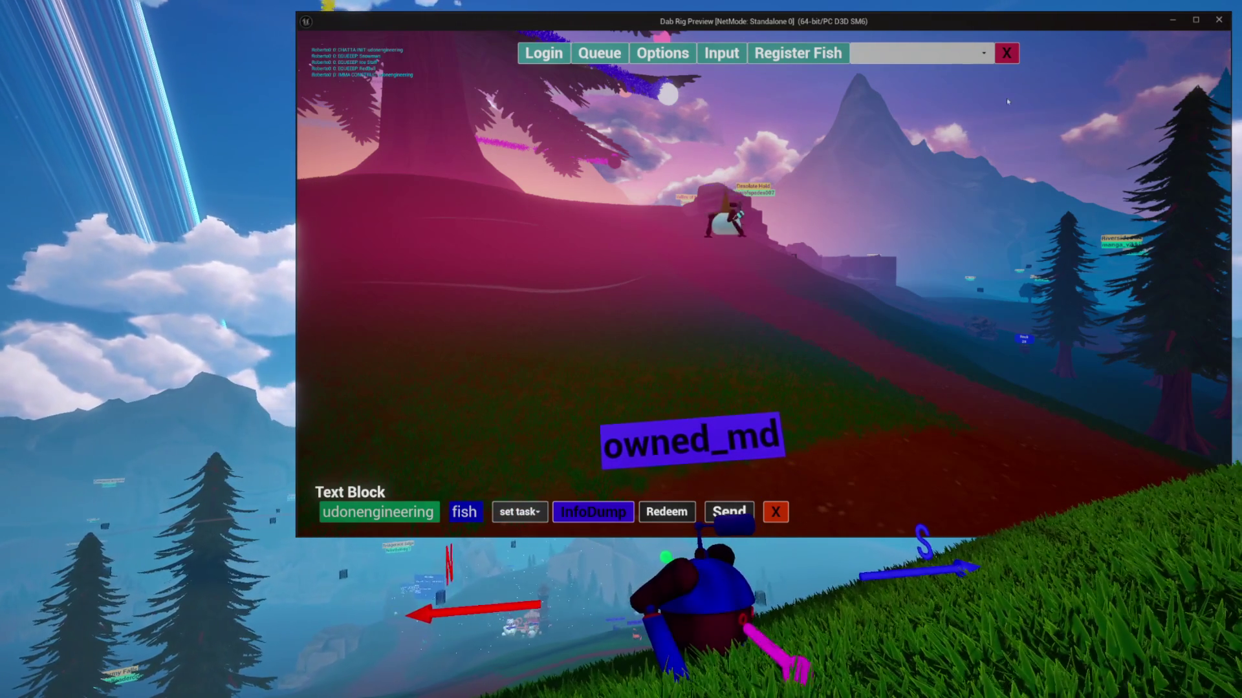
click(1009, 53)
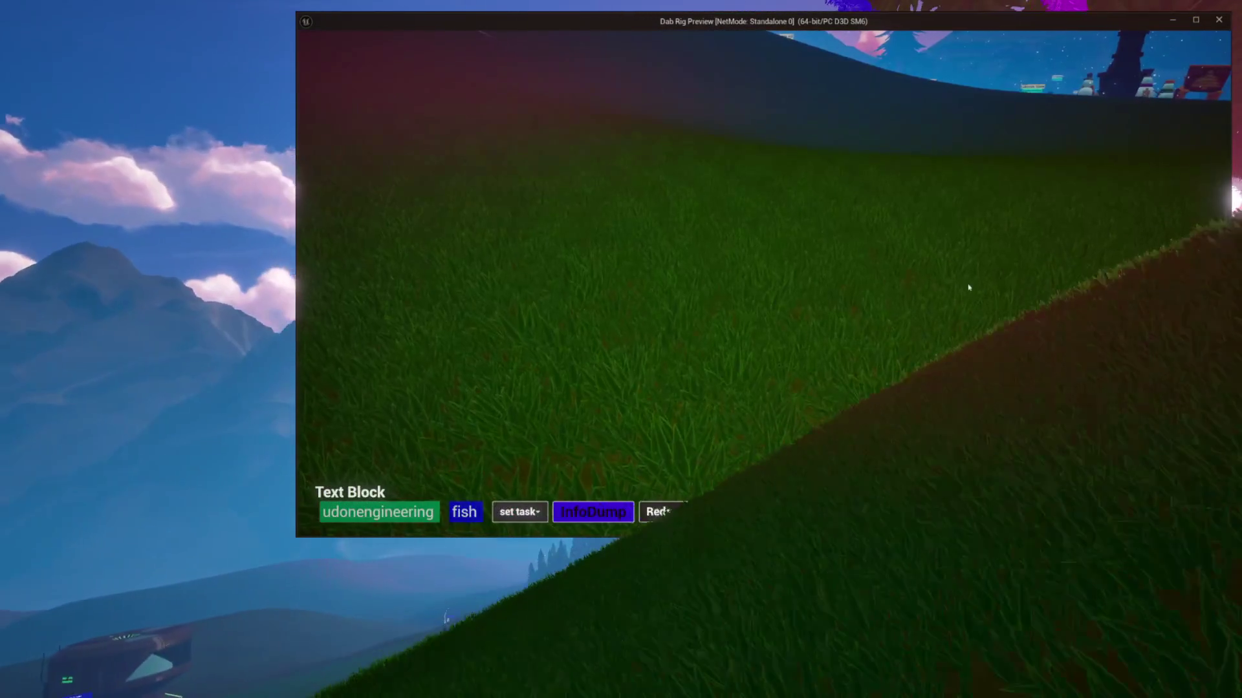
key(Escape)
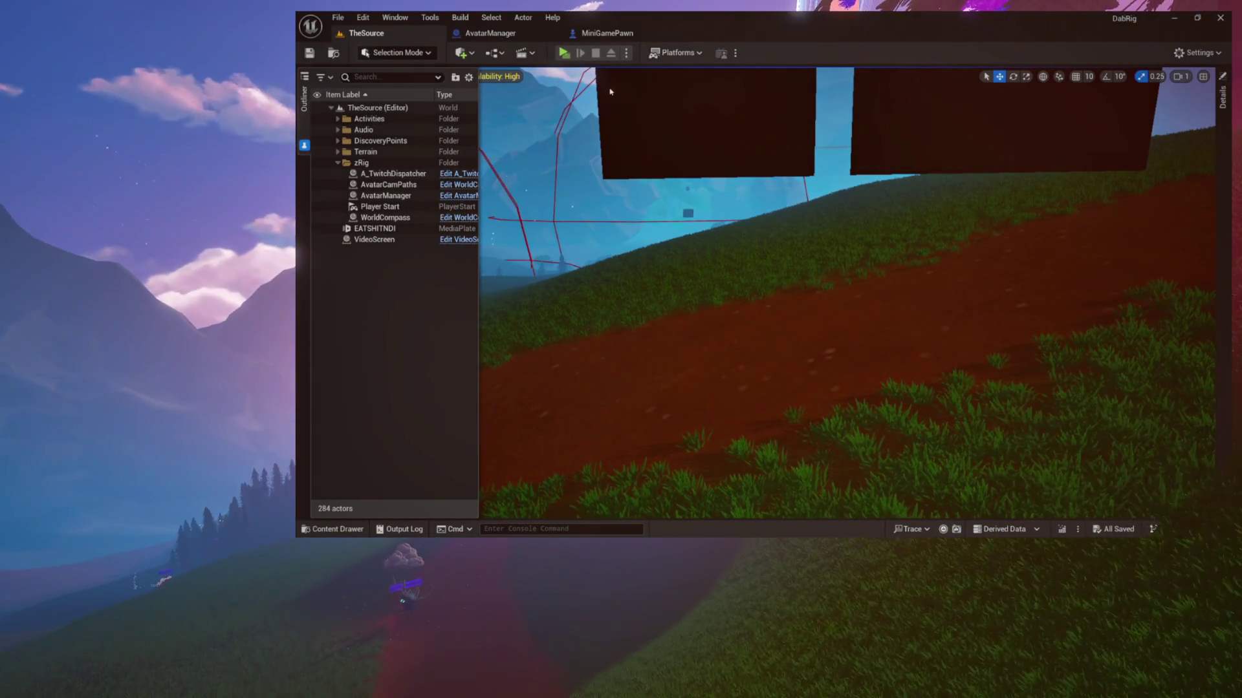
Browse the Content Drawer to Environment > Games and pick out the FallenStar blueprint.
click(610, 35)
scroll(734, 185, down, 2)
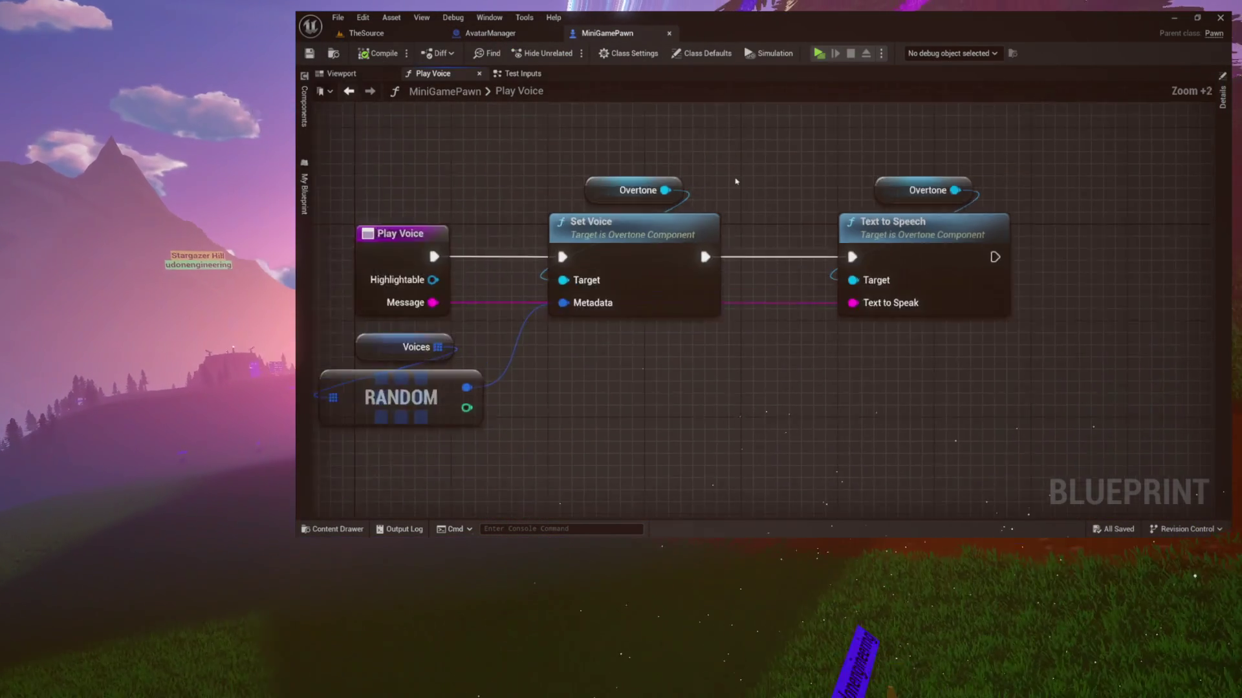
scroll(735, 180, up, 1)
scroll(736, 181, up, 2)
key(ctrl+space)
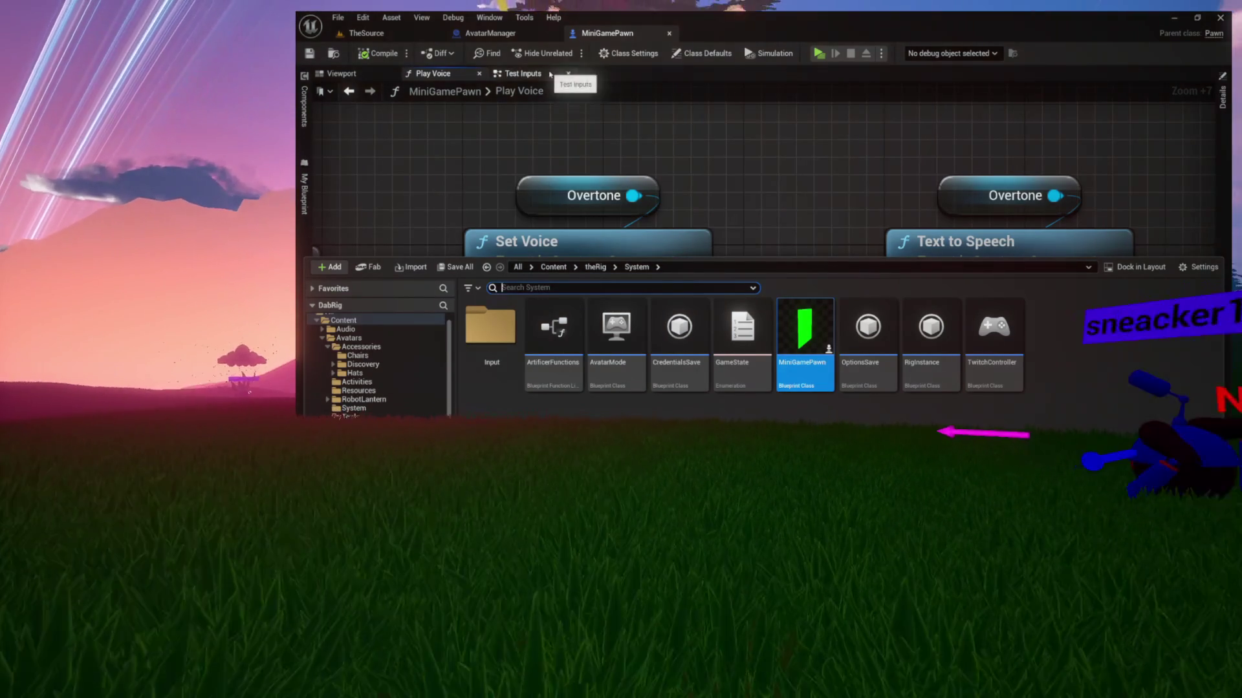
click(722, 154)
key(ctrl+space)
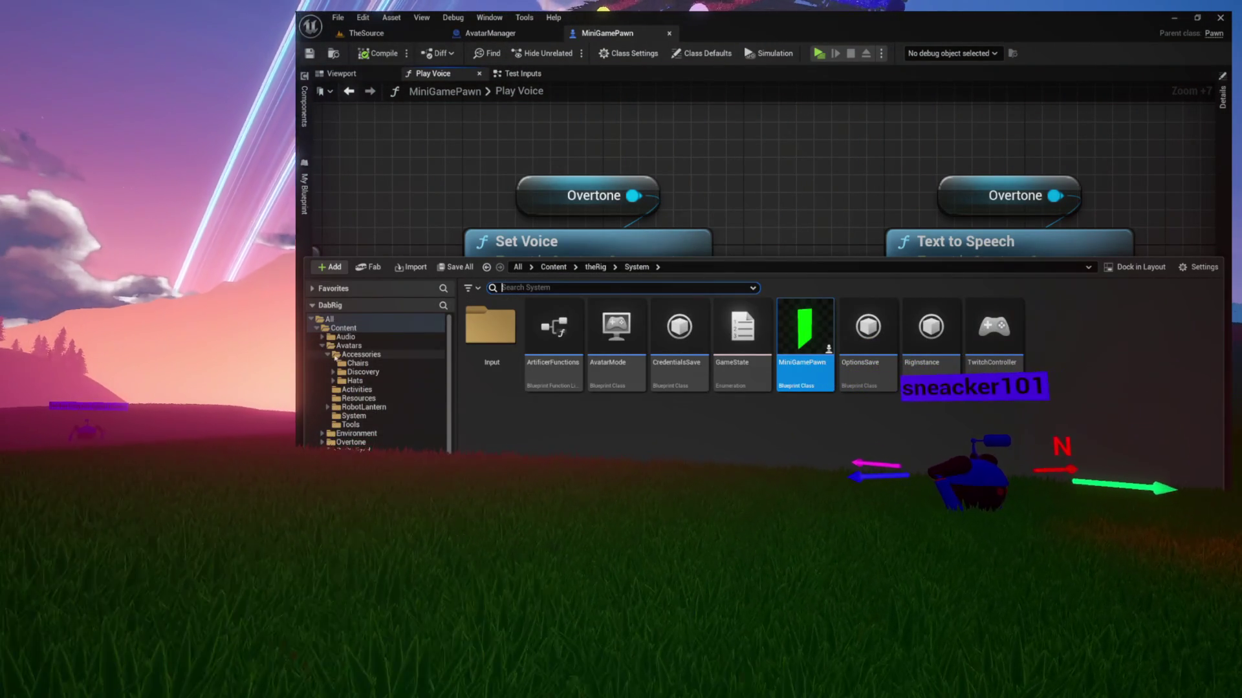
click(344, 355)
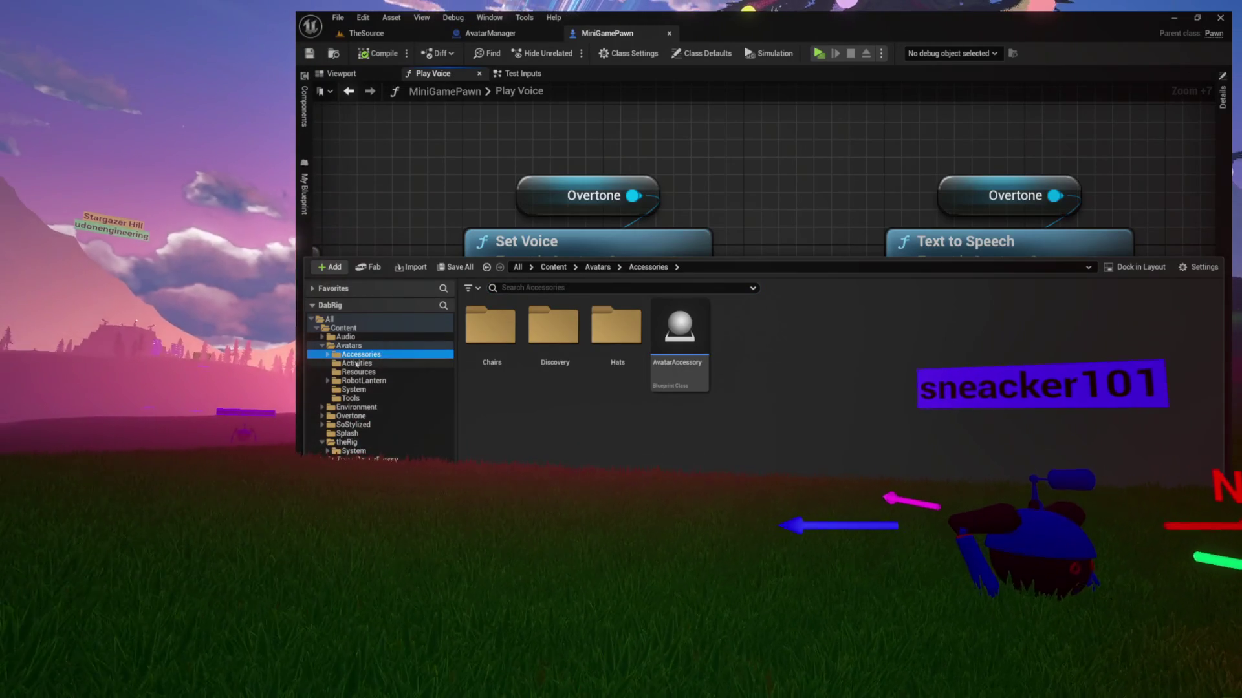
click(356, 407)
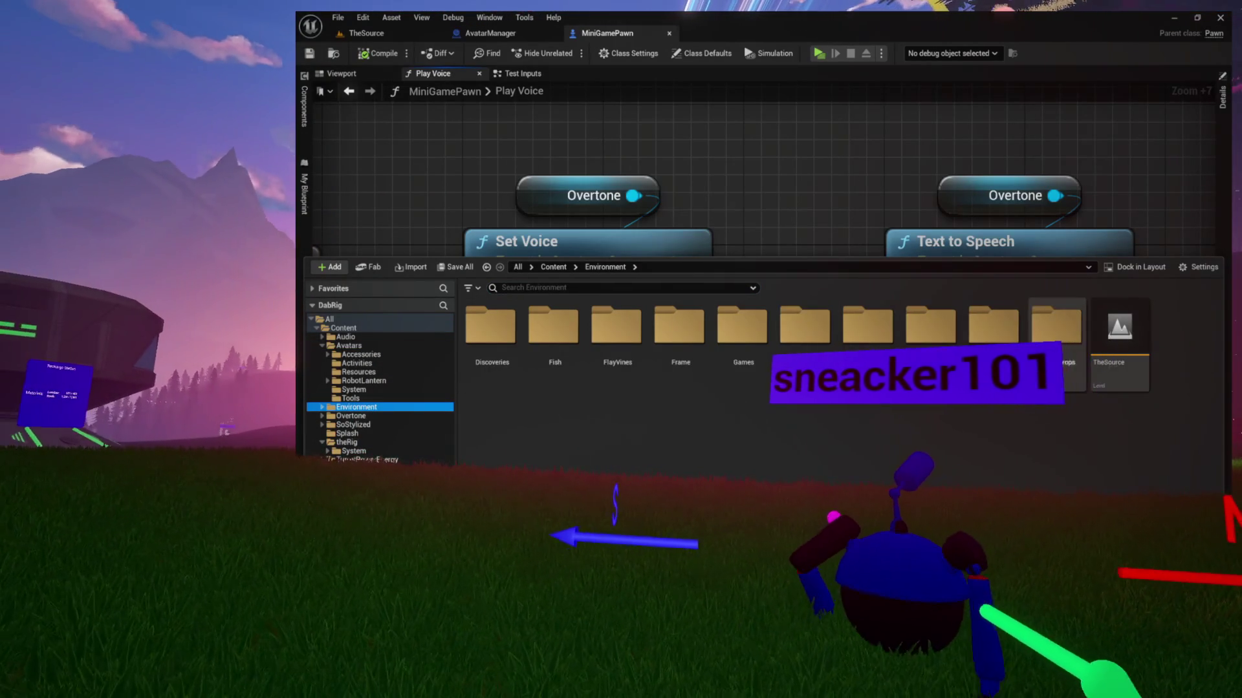
double_click(742, 325)
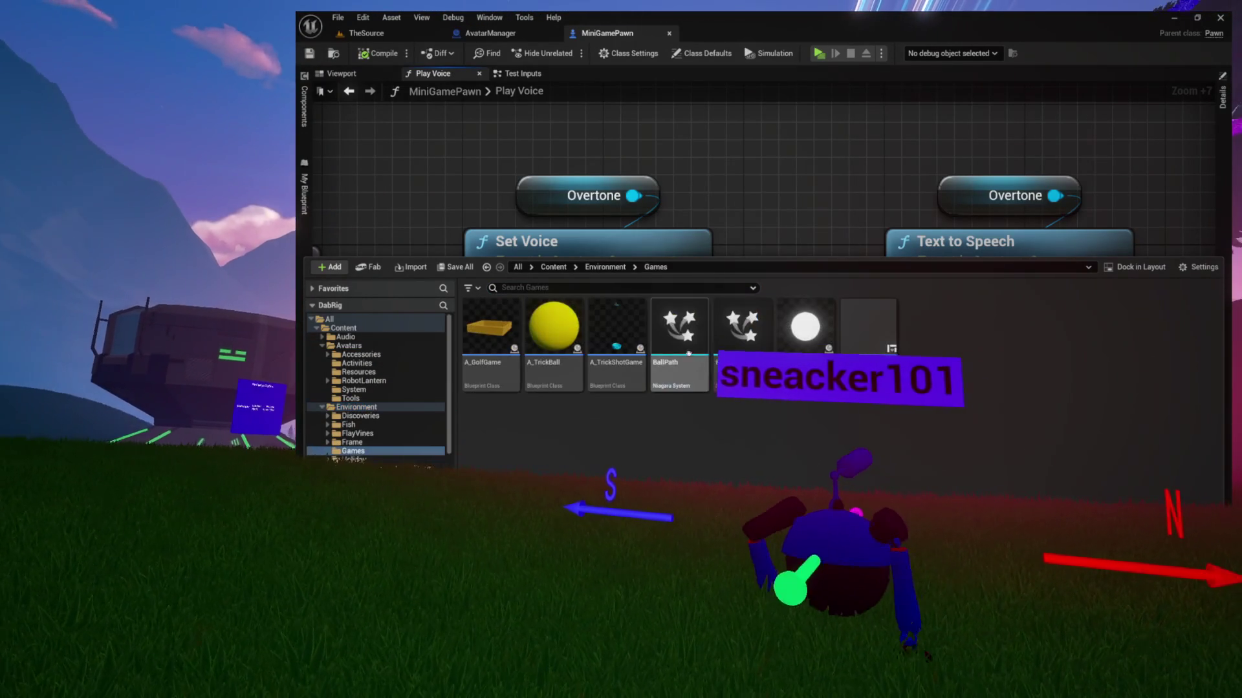
click(809, 329)
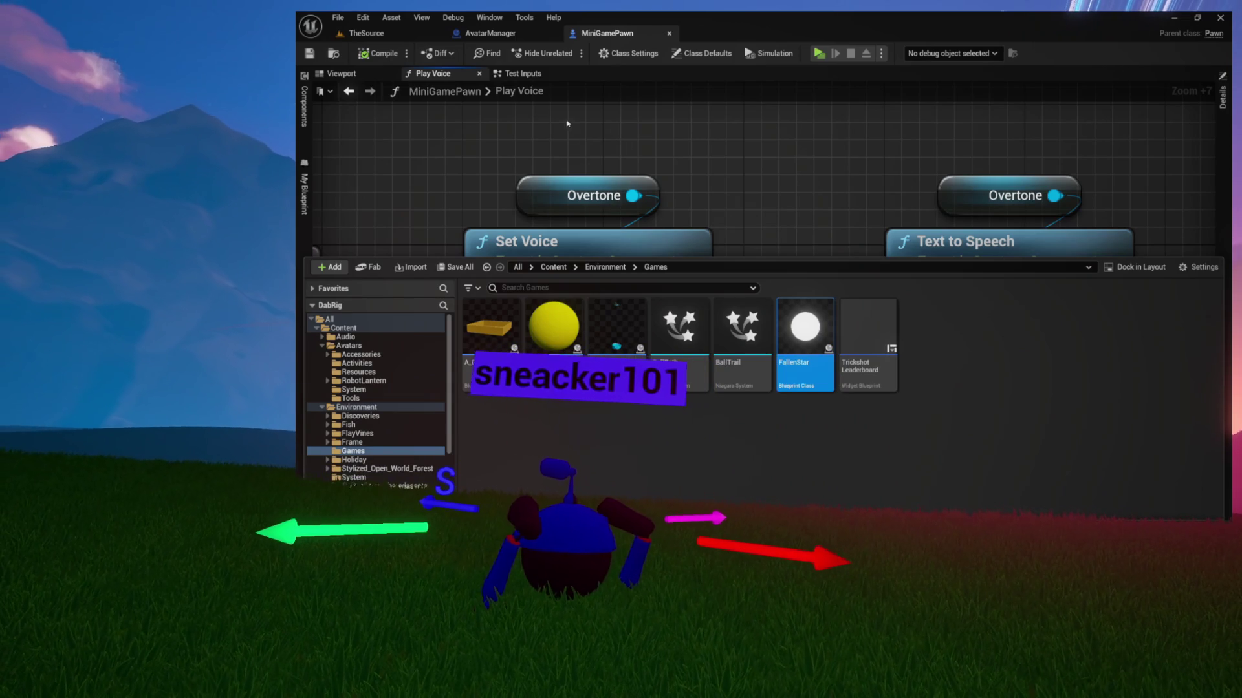
Hide the Content Drawer and centre MiniGamePawn's Play Voice nodes in the graph.
click(687, 110)
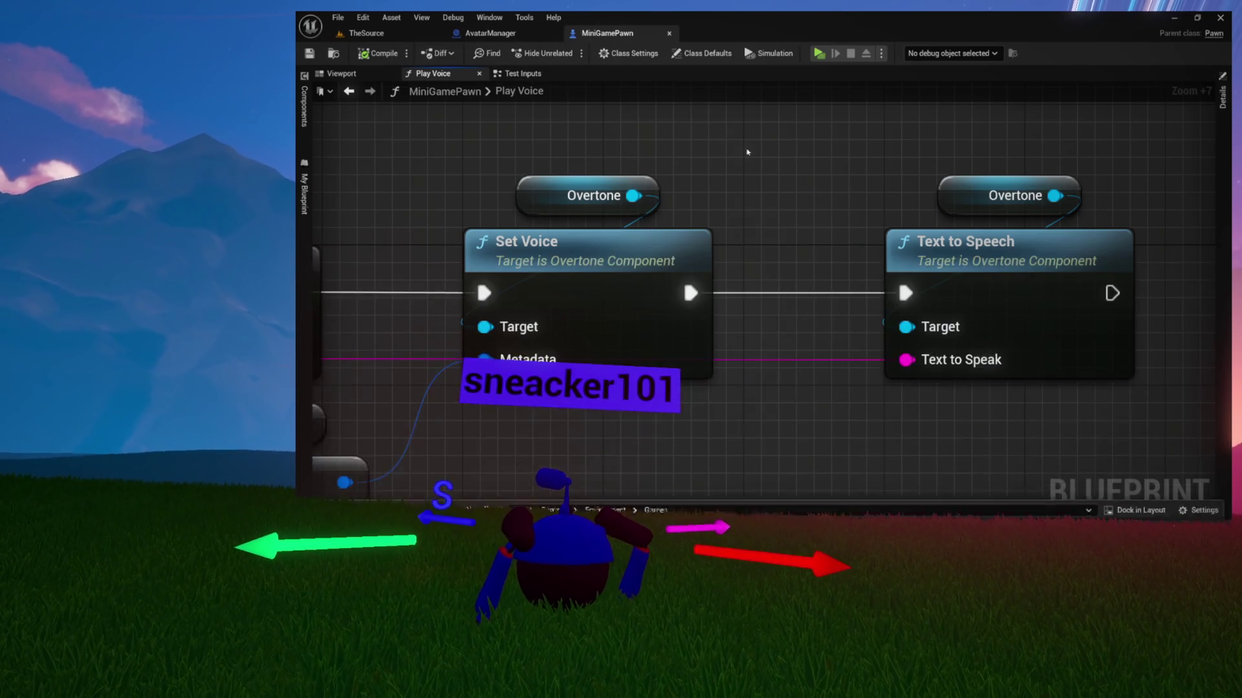
scroll(743, 152, down, 1)
scroll(732, 165, down, 1)
scroll(726, 170, down, 4)
drag(726, 170, 862, 241)
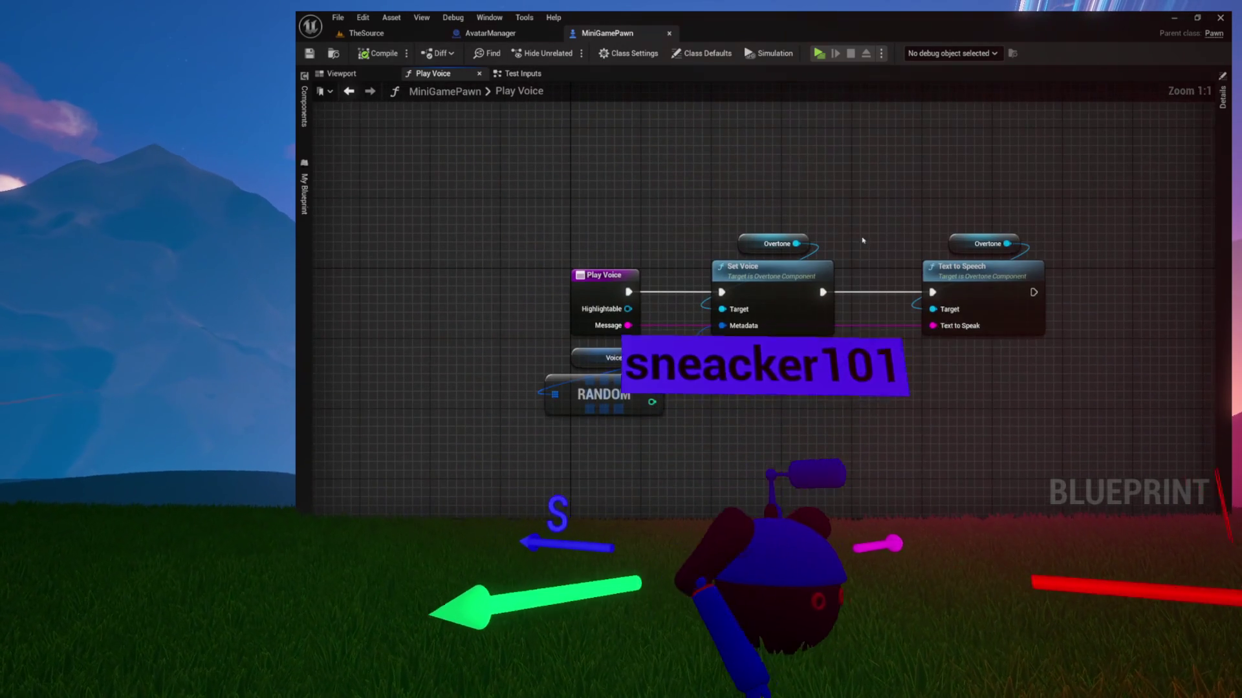
key(ctrl+space)
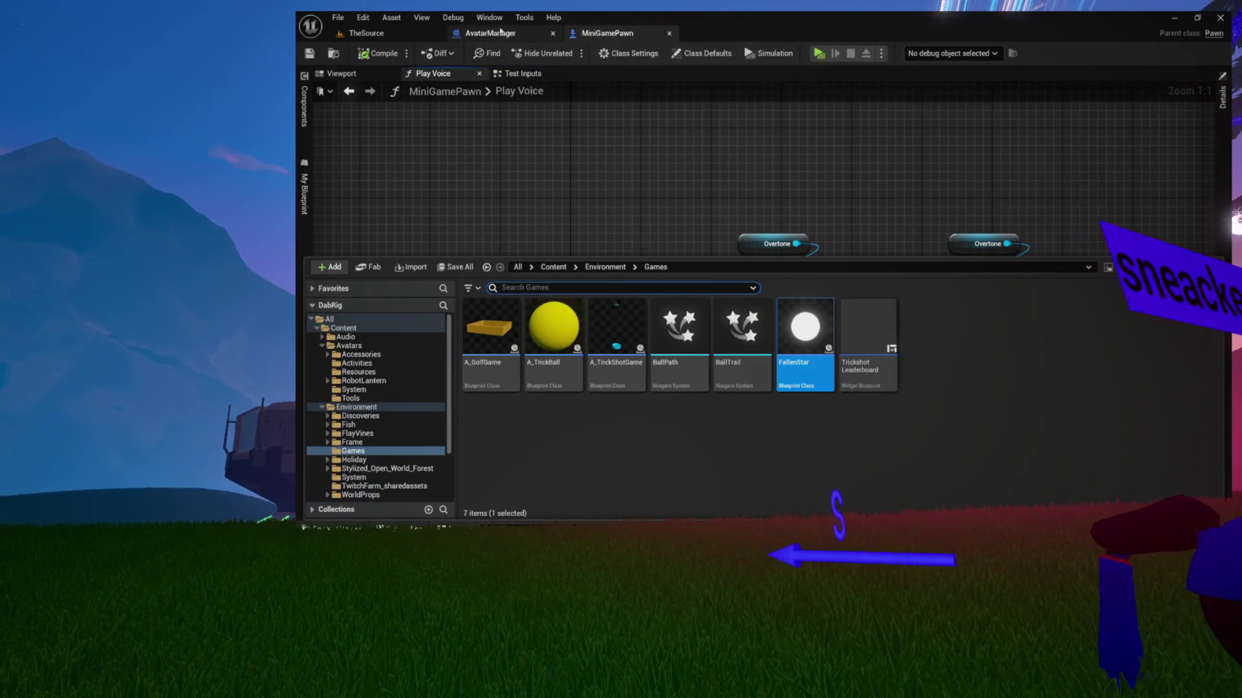
click(599, 152)
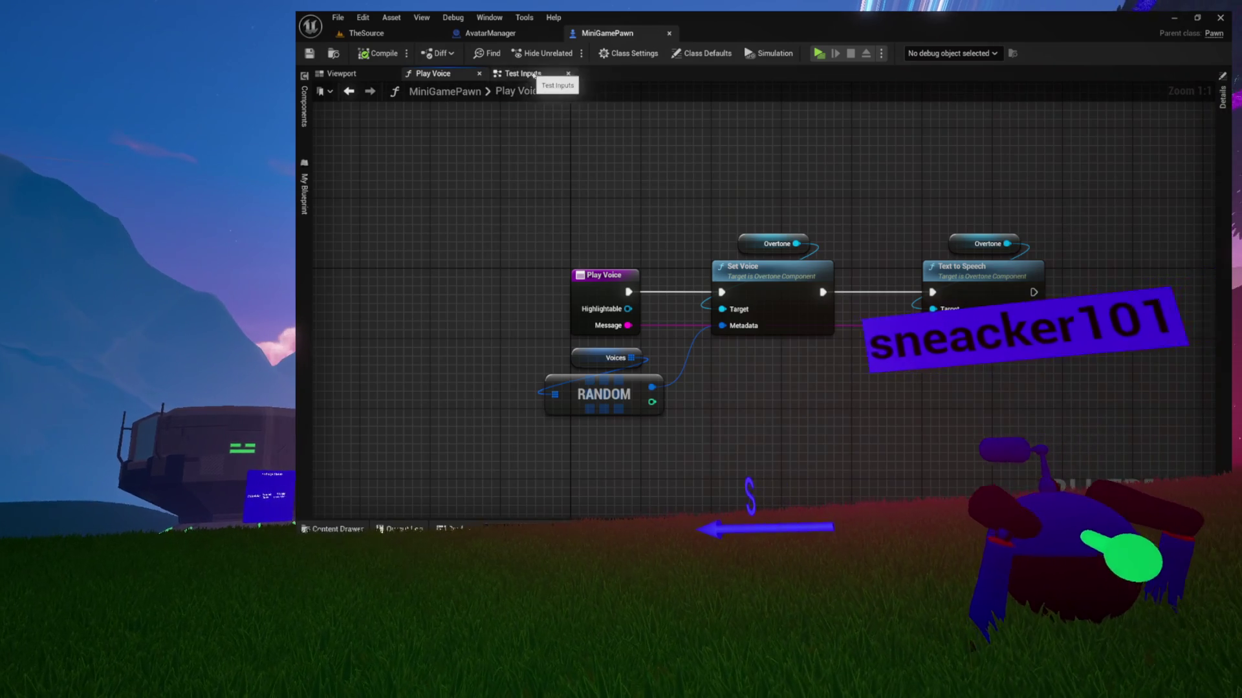
Check AvatarManager's Shoot Star function from the Test Inputs graph and compile it.
click(524, 75)
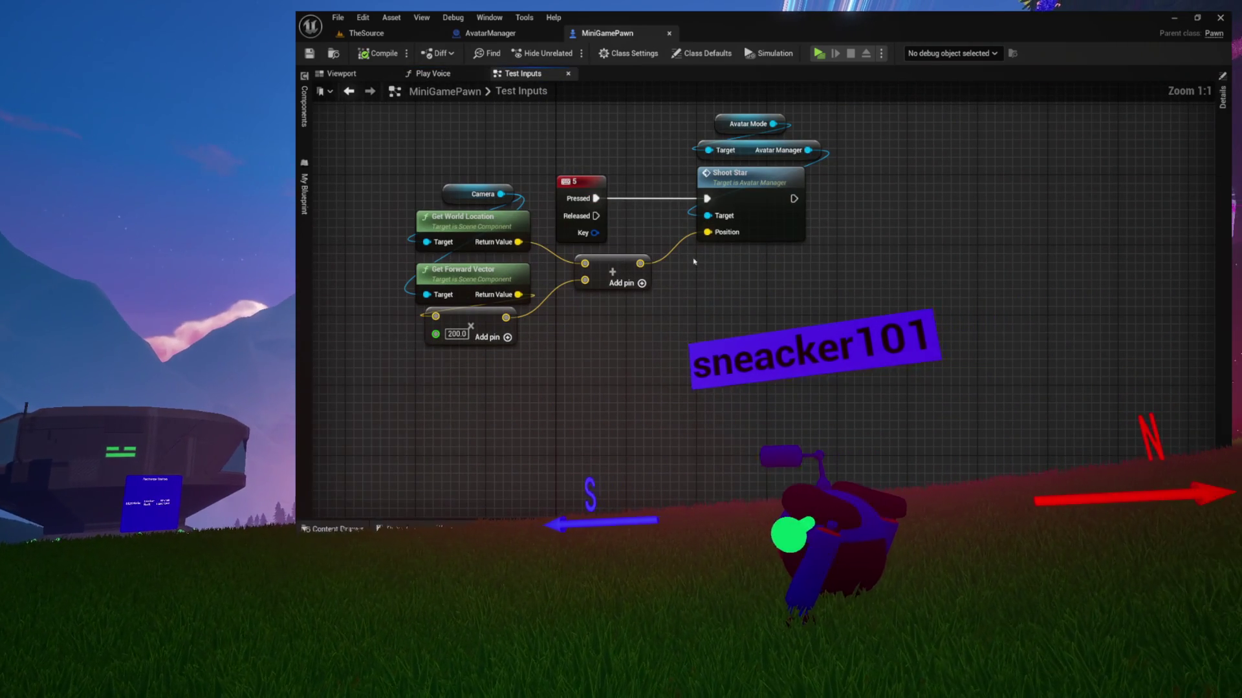
double_click(746, 200)
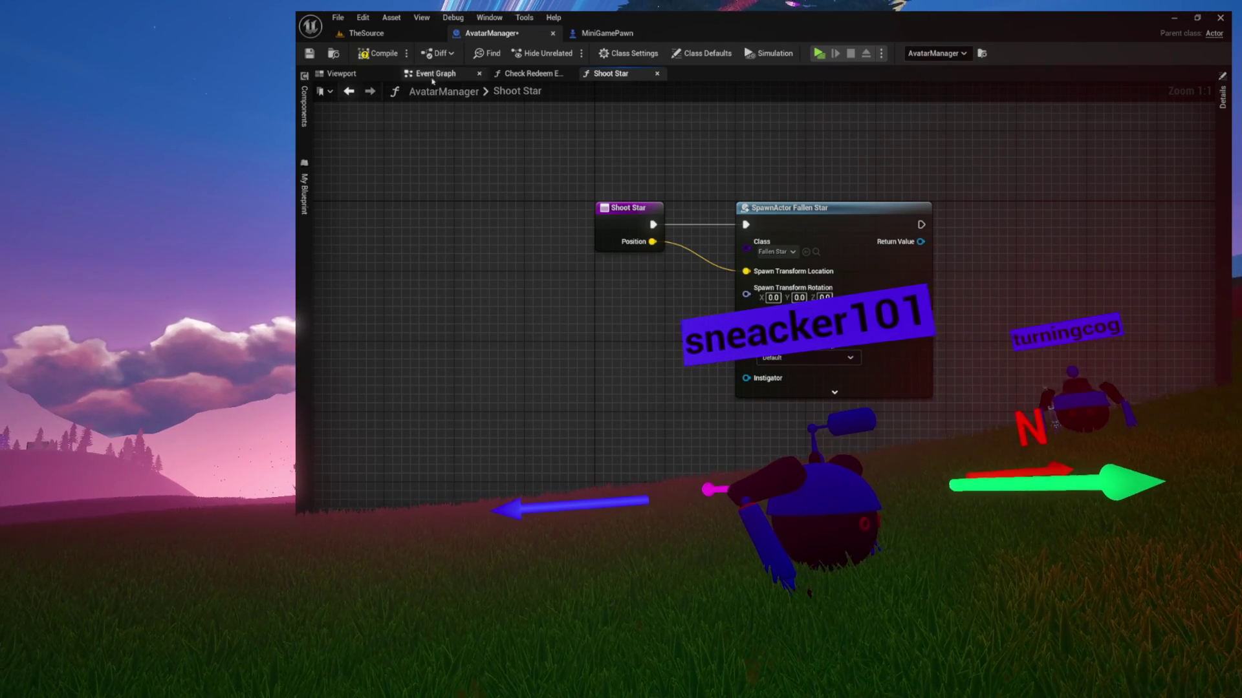
click(391, 60)
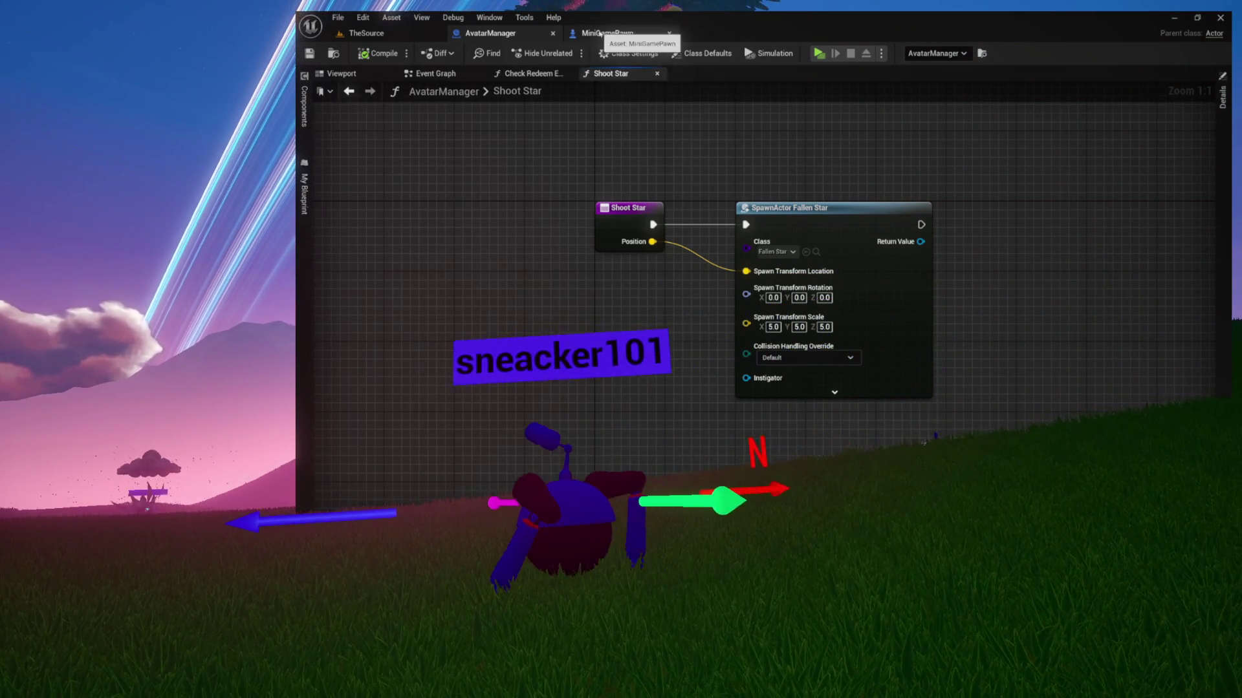
Connect the Camera to the Target pins in Test Inputs and compile MiniGamePawn.
click(599, 34)
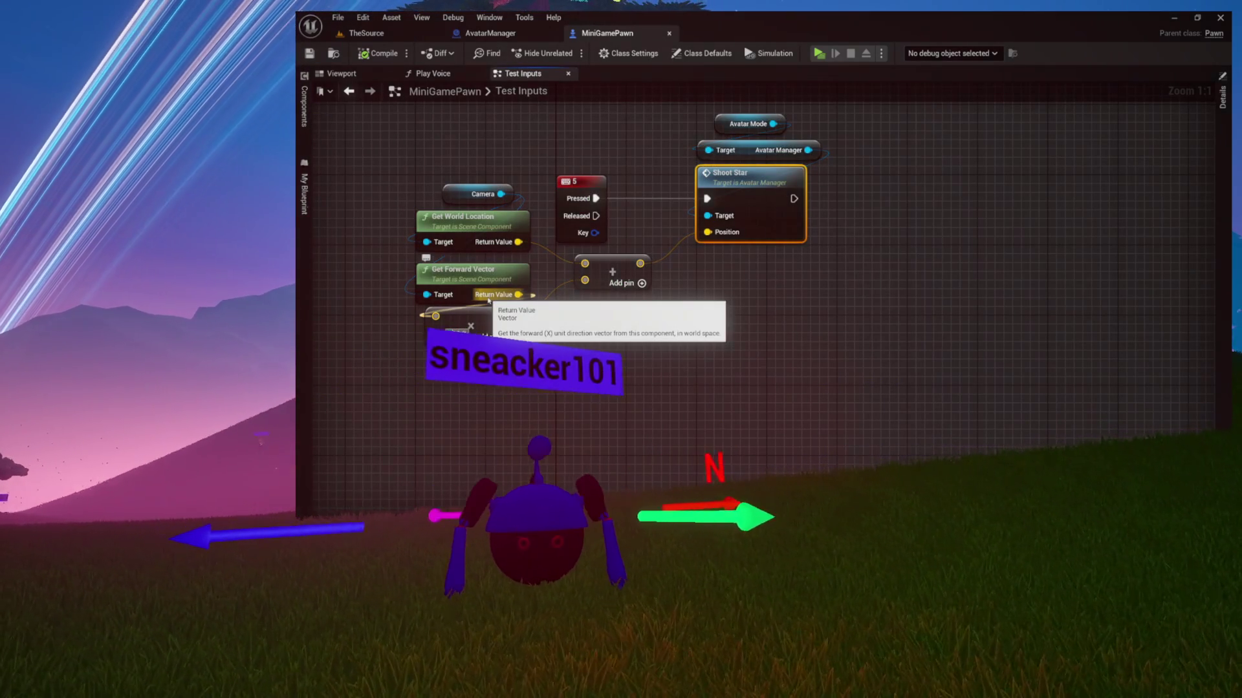
drag(501, 195, 443, 243)
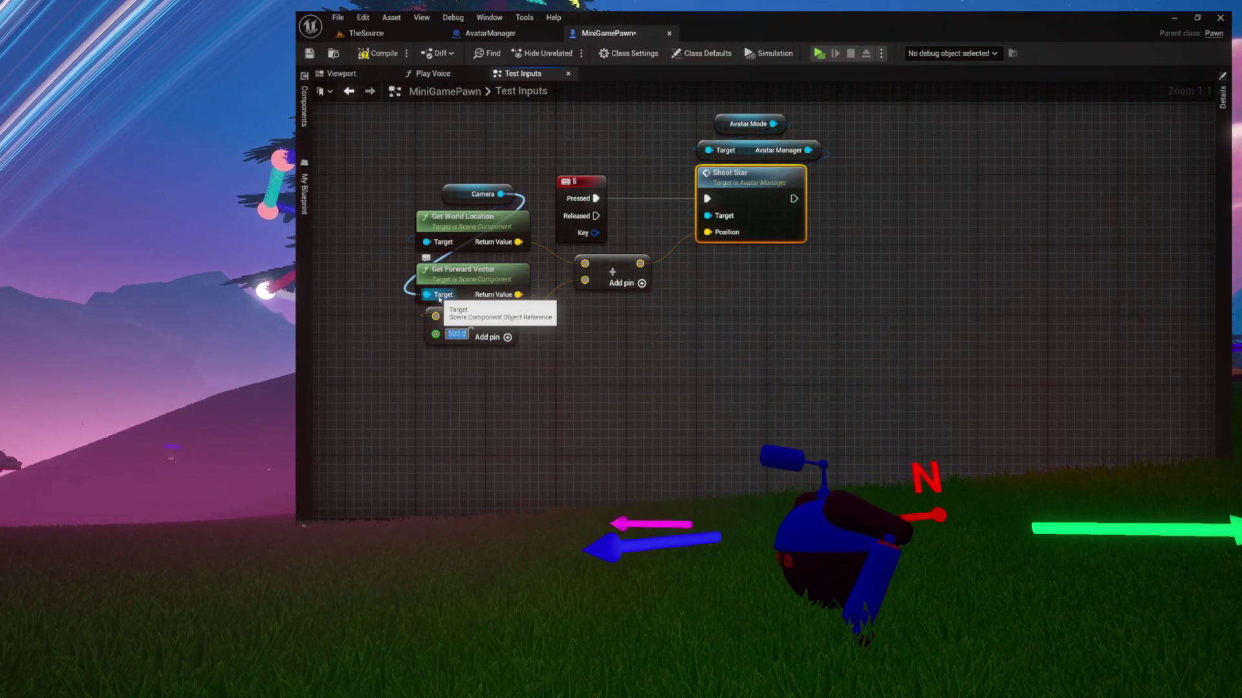
click(379, 53)
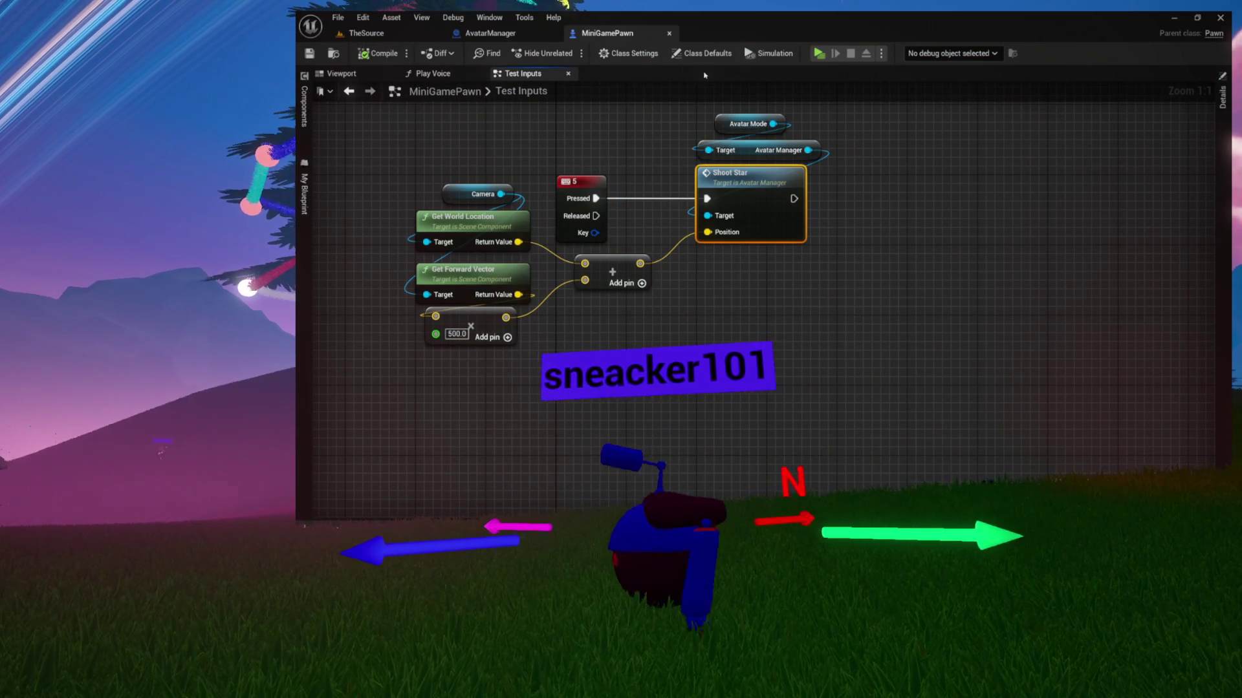
click(817, 55)
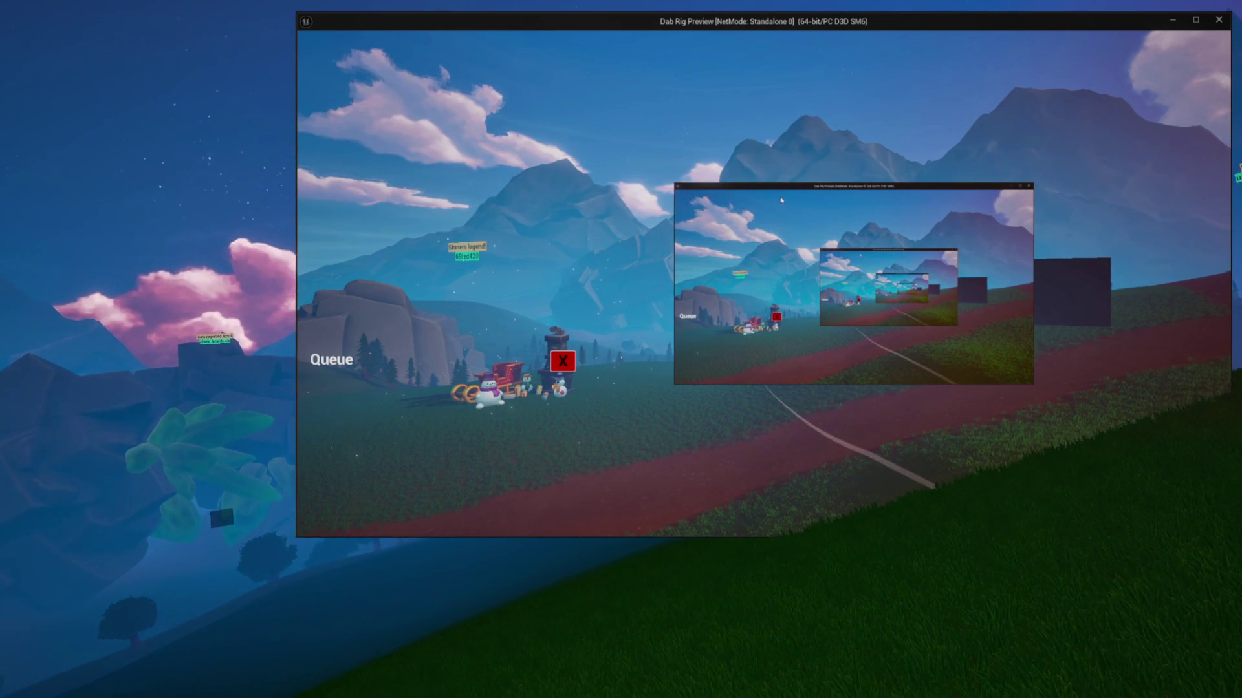
click(564, 361)
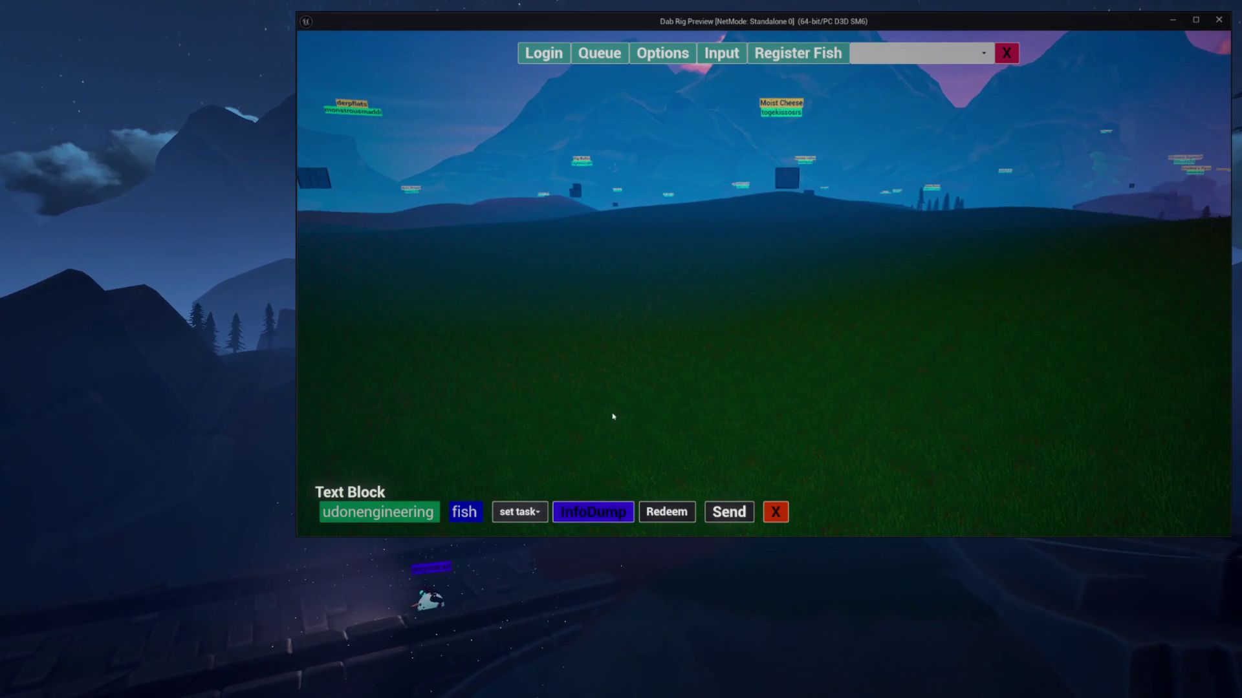
key(Escape)
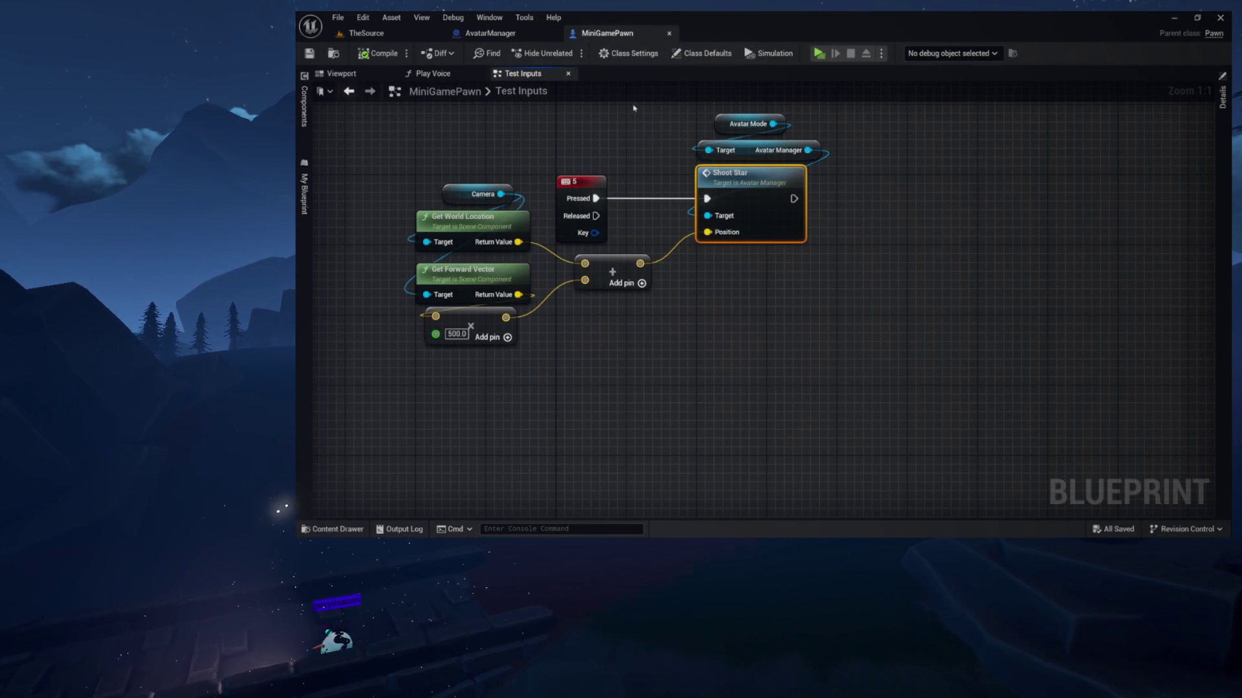
From Shoot Star's spawn Class pin, locate and open the FallenStar blueprint.
double_click(735, 200)
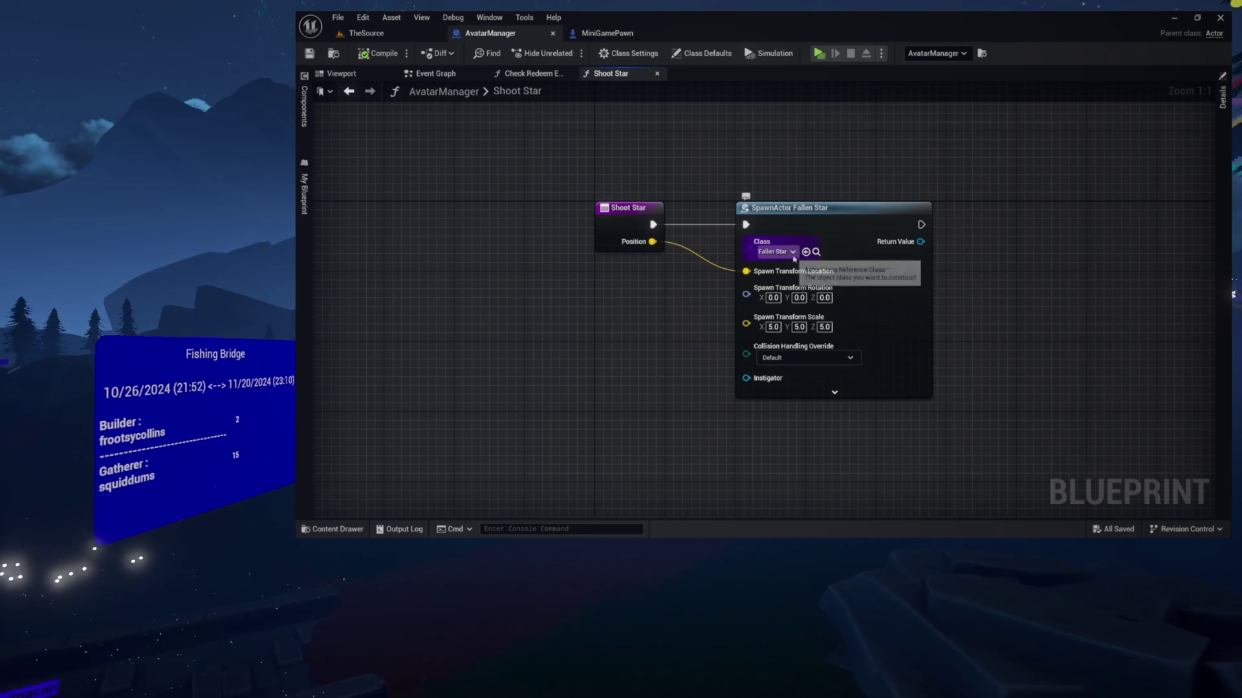
click(816, 252)
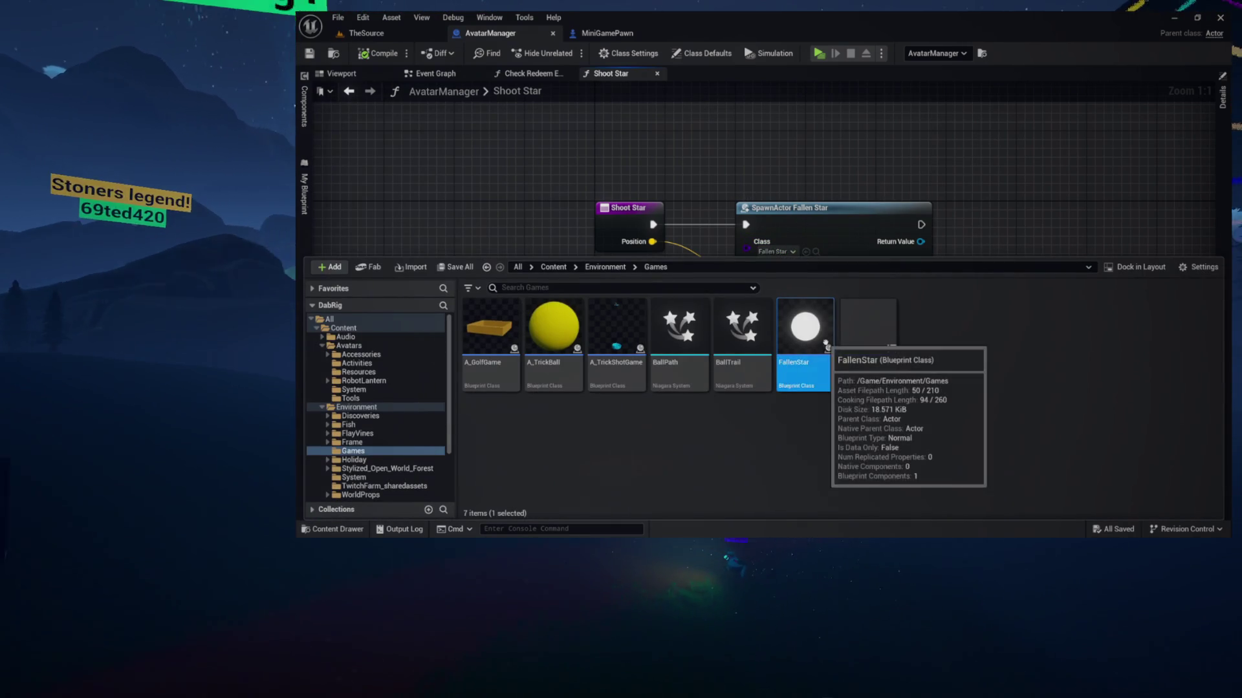
double_click(804, 335)
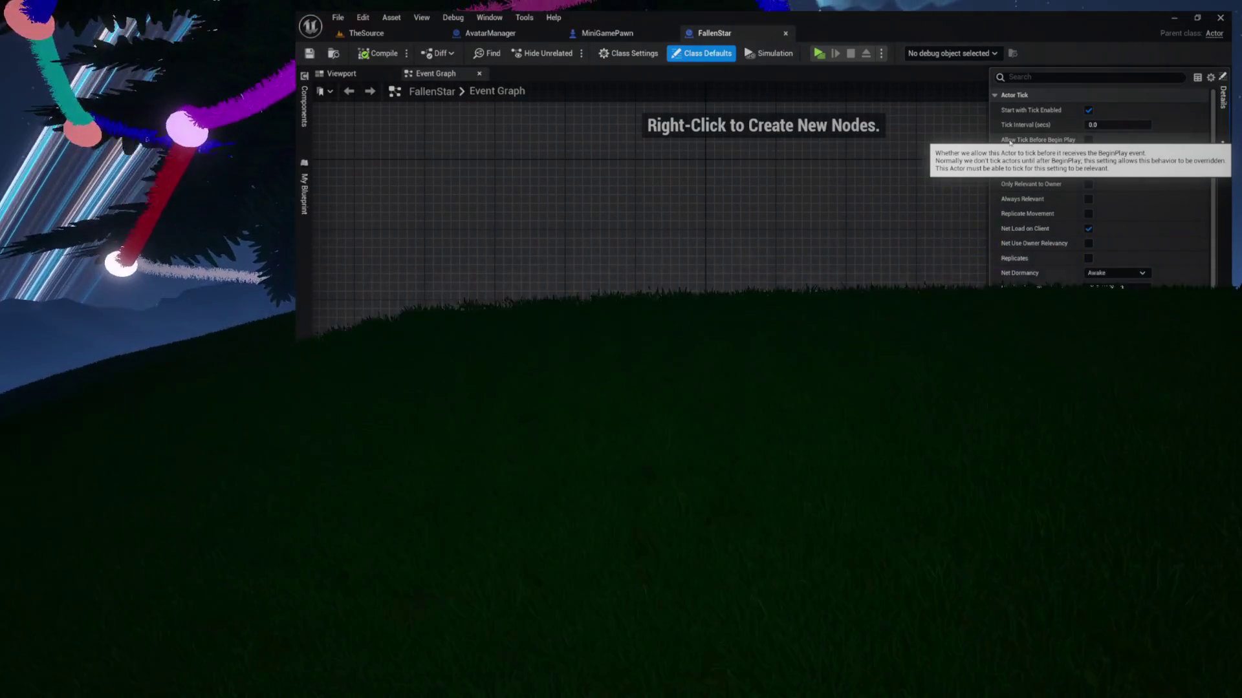
Select the StarMesh component, collapse all property categories and expand its Physics properties.
click(1088, 228)
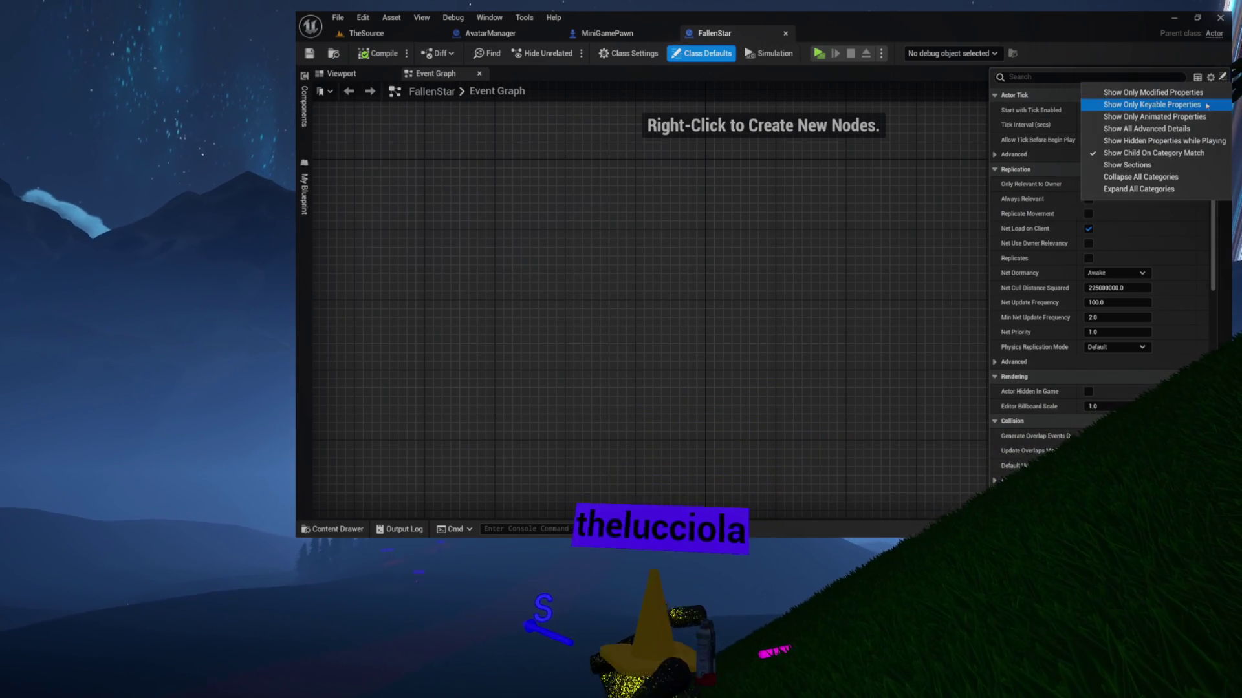
click(1157, 178)
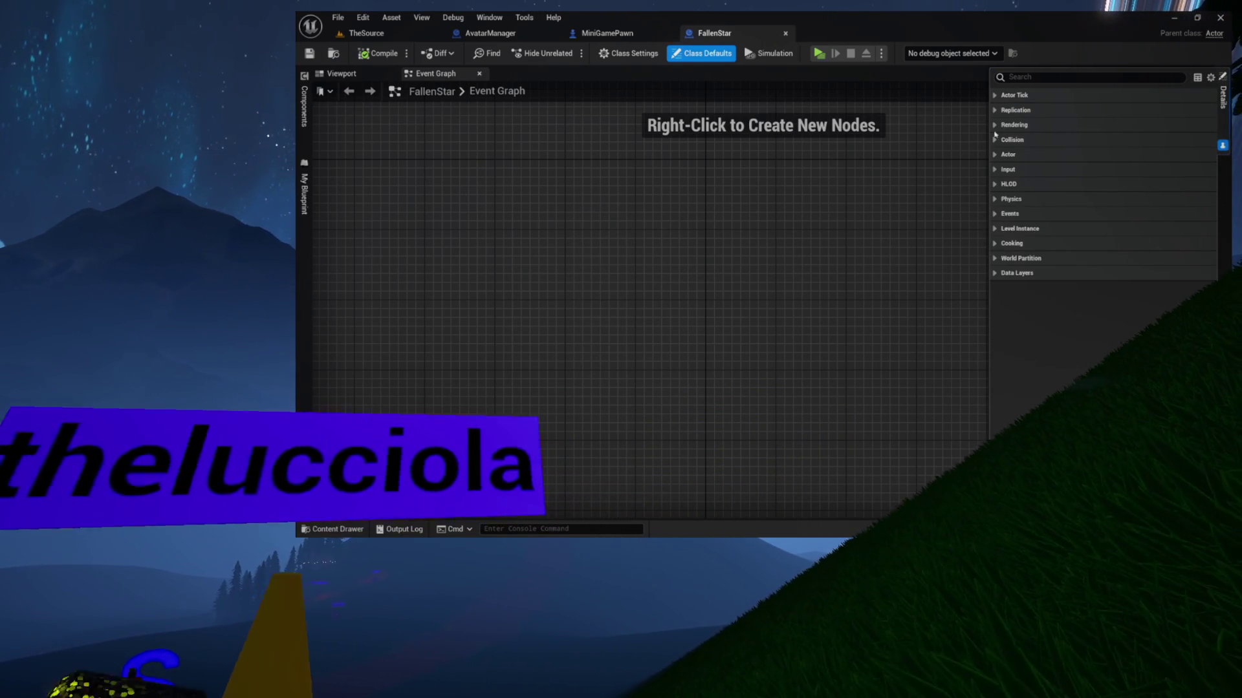
click(304, 97)
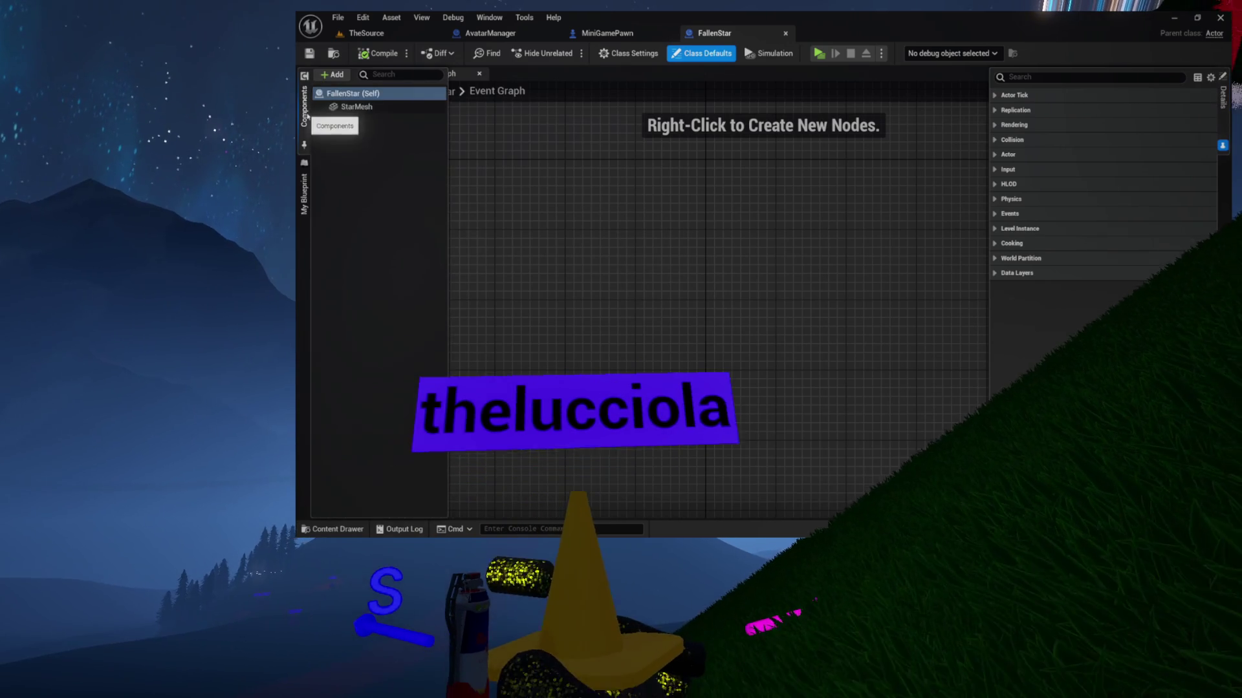
click(356, 105)
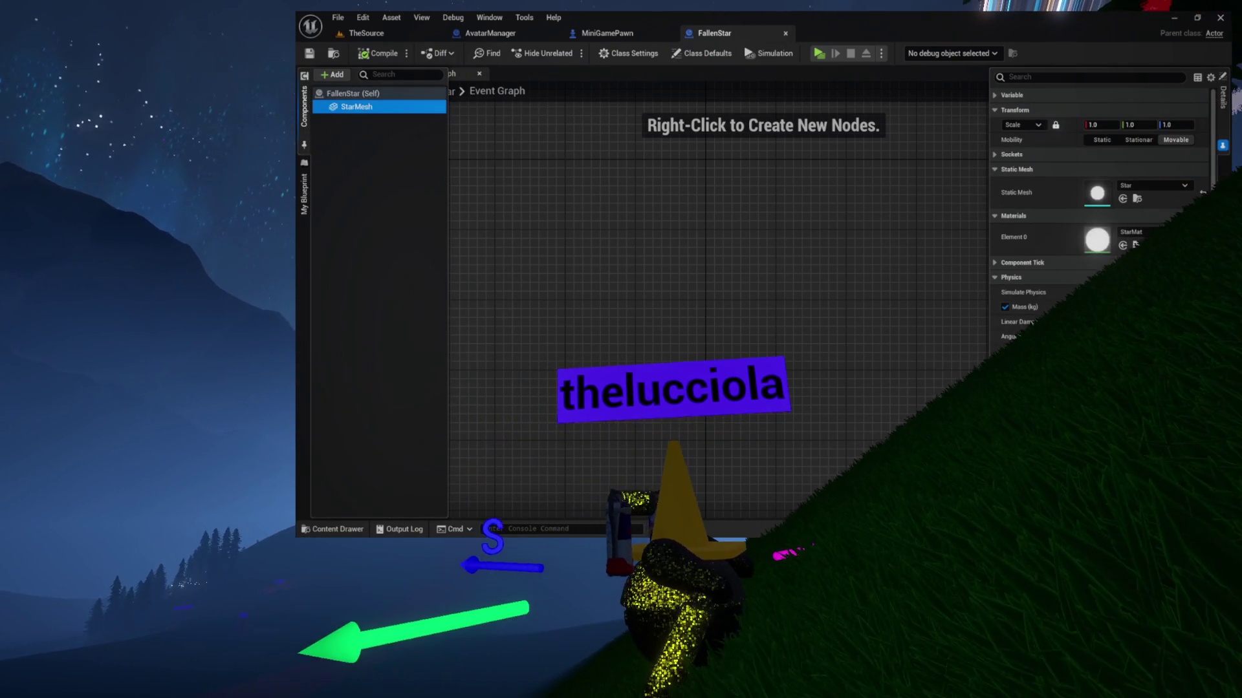
click(1211, 78)
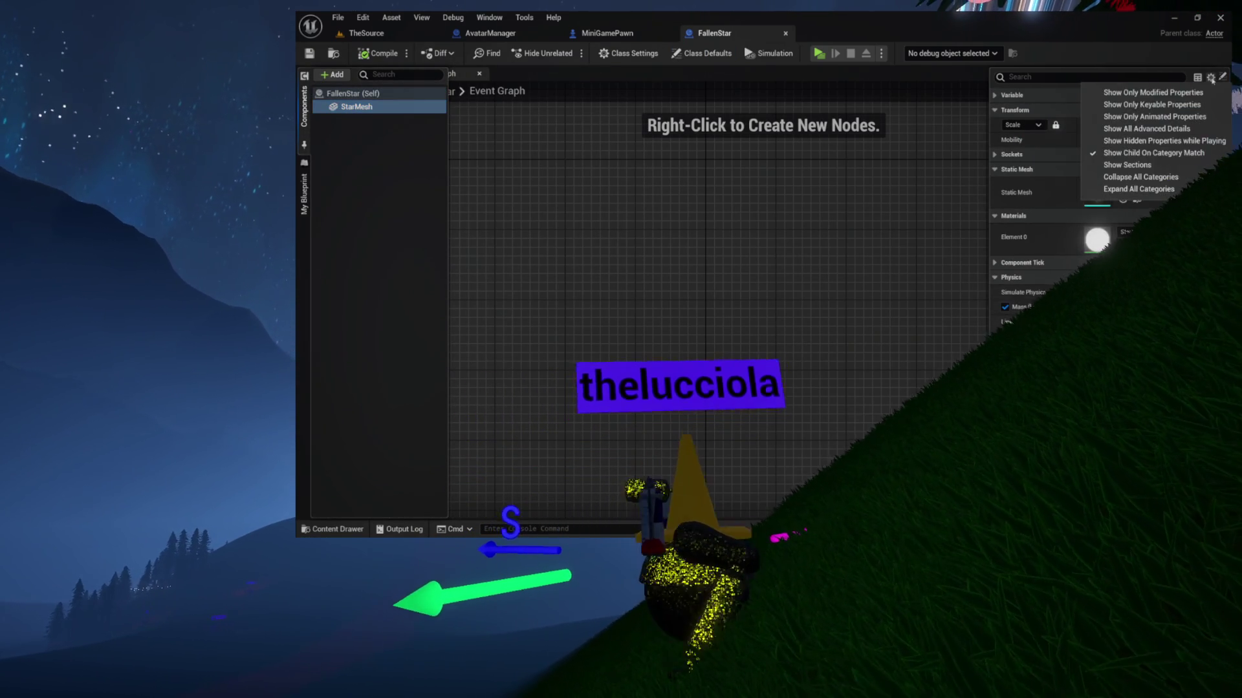
click(1137, 177)
click(1011, 183)
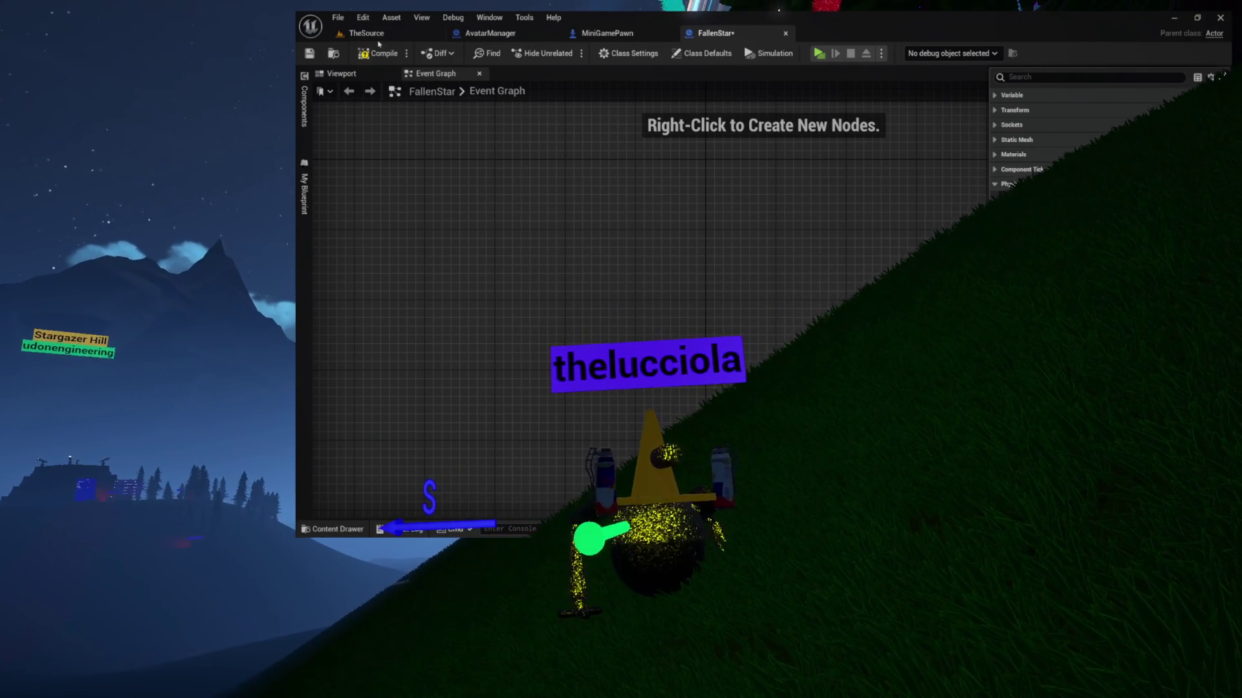
Return to TheSource level editor and launch the game in the Dab Rig preview.
click(485, 33)
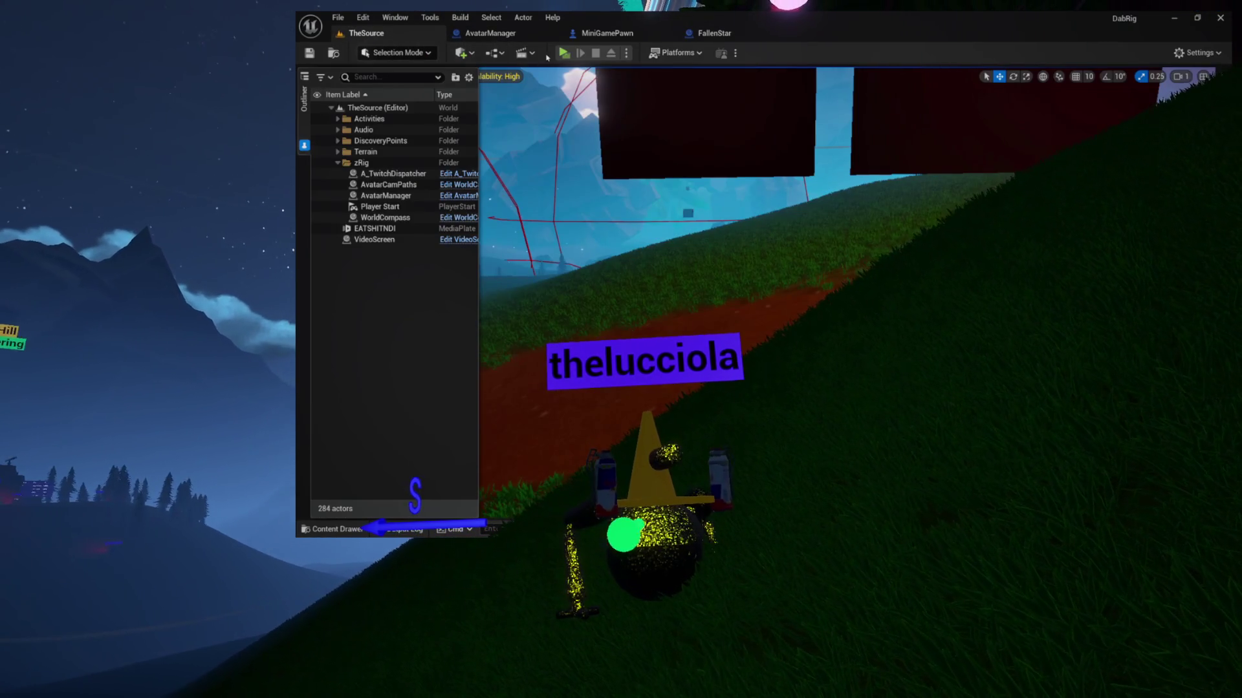
click(563, 53)
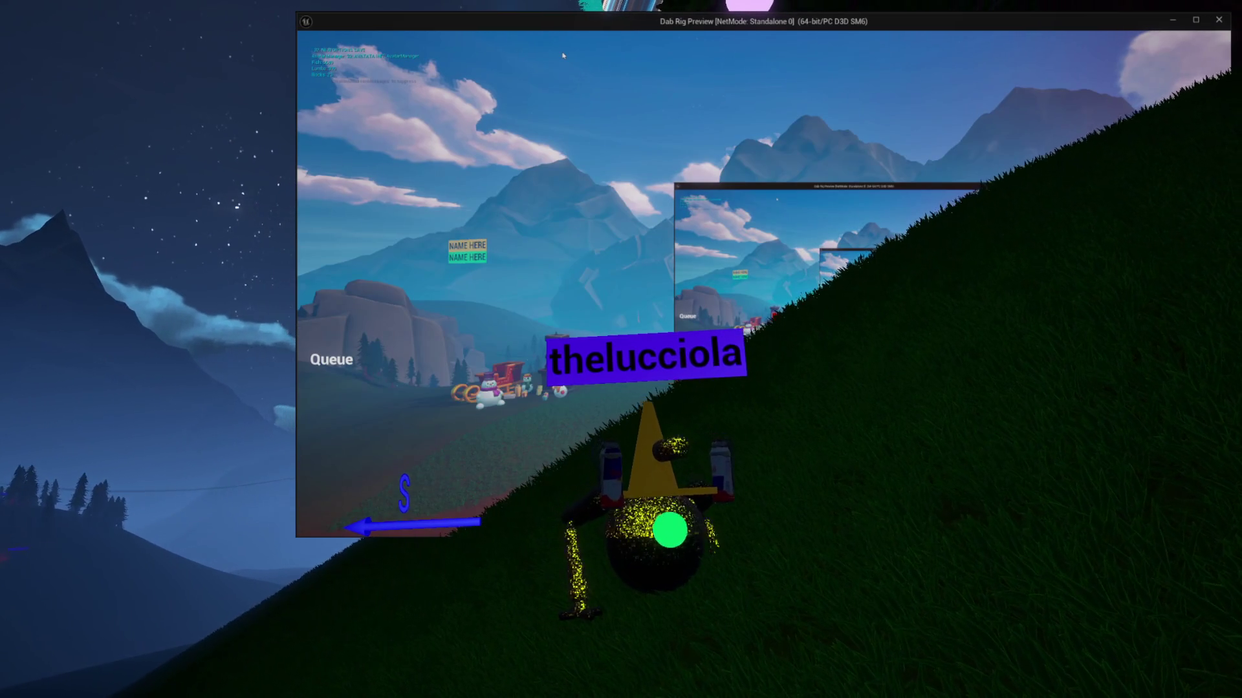
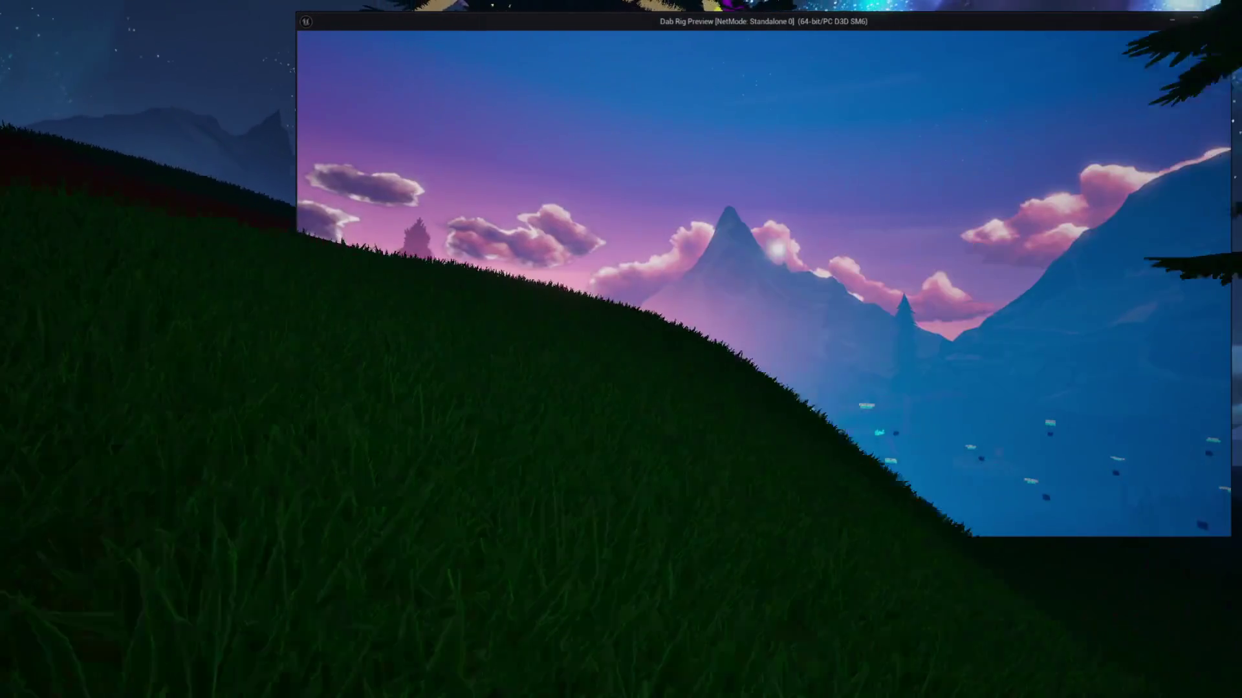
Stop the preview and set FallenStar's Linear Damping to 2.0.
key(Escape)
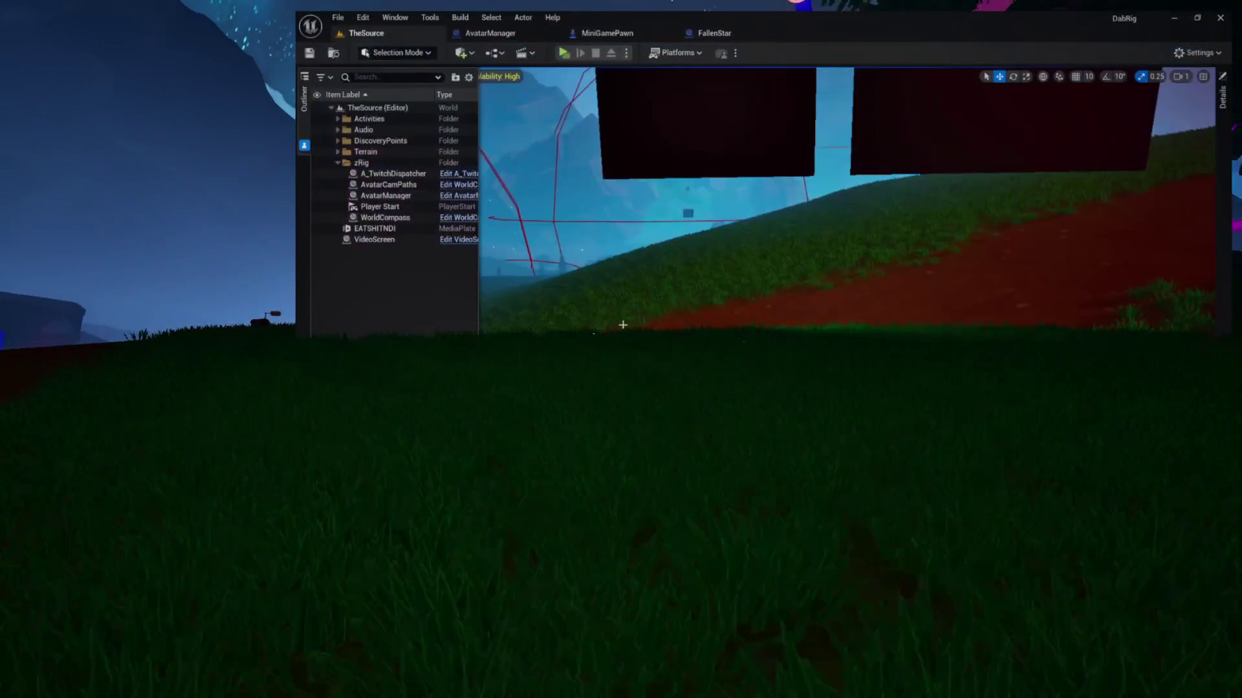
click(713, 33)
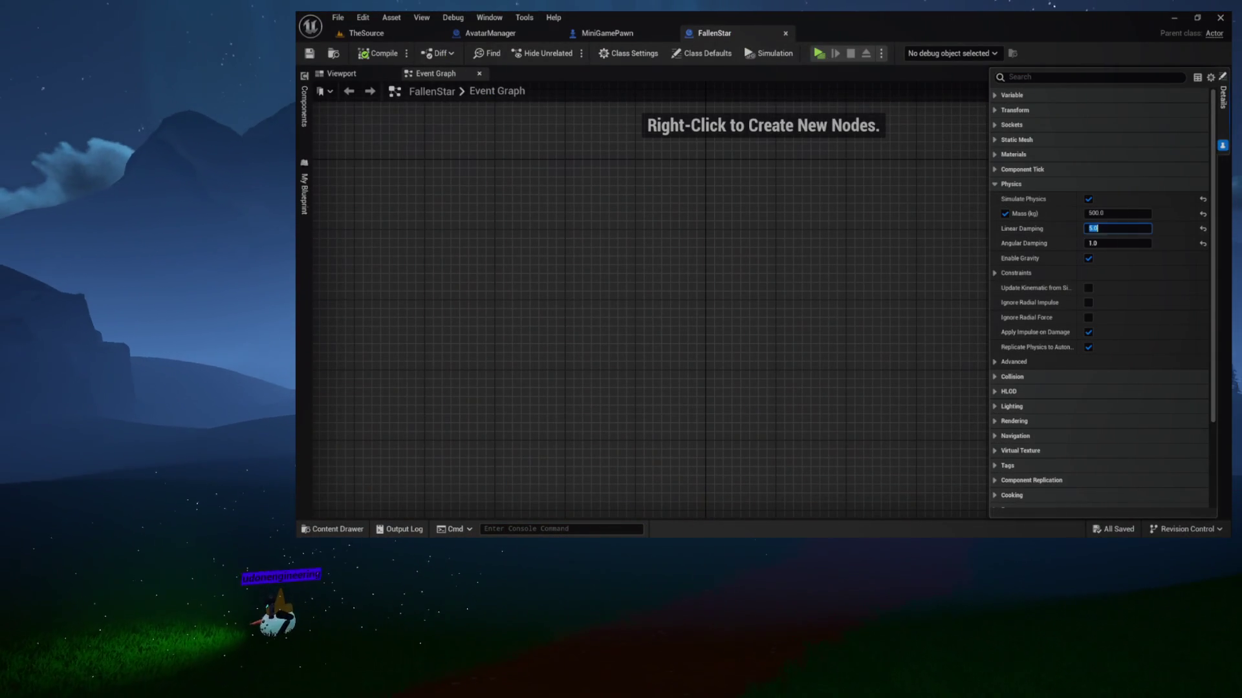
text(2)
key(Return)
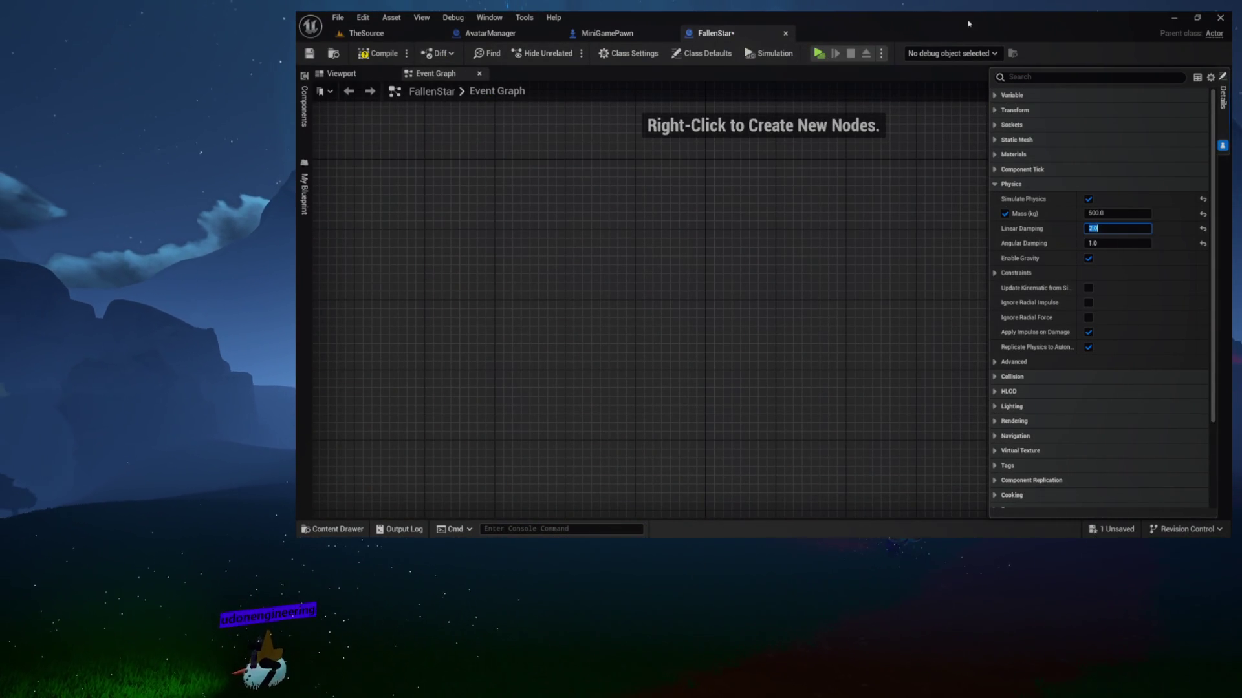
Return to TheSource and launch the game preview in a new window.
click(369, 33)
click(563, 52)
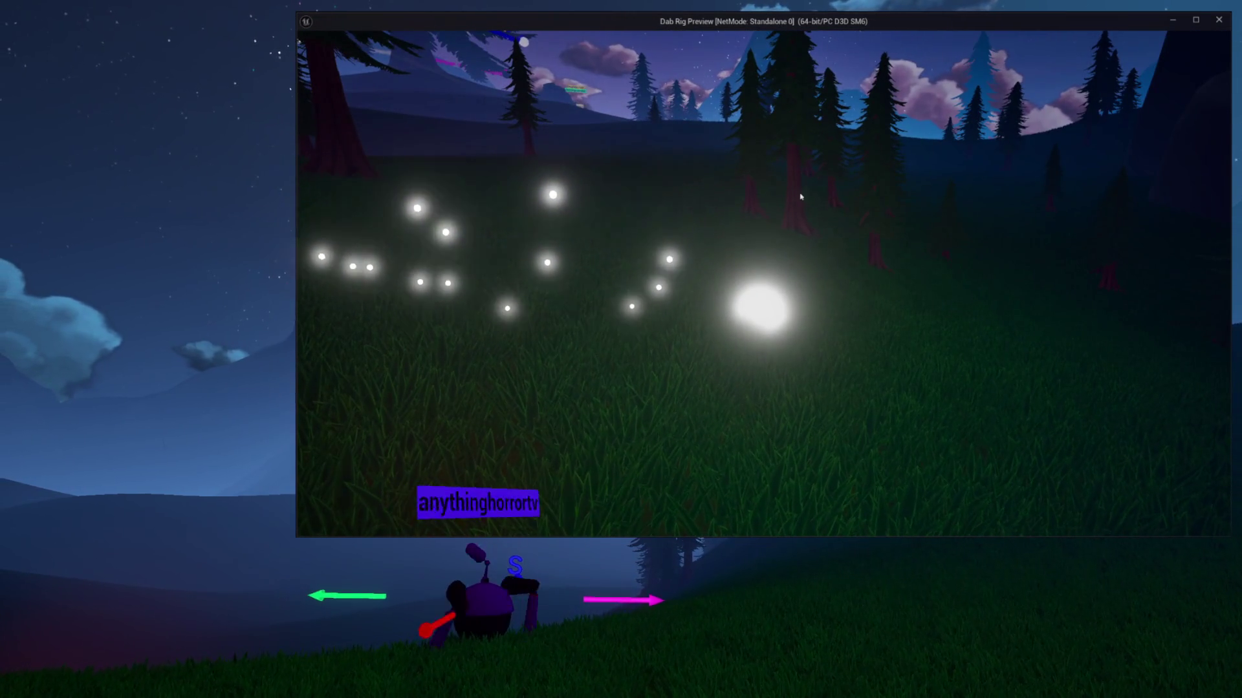
End the running Dab rig preview with Esc, returning to the level editor.
key(Escape)
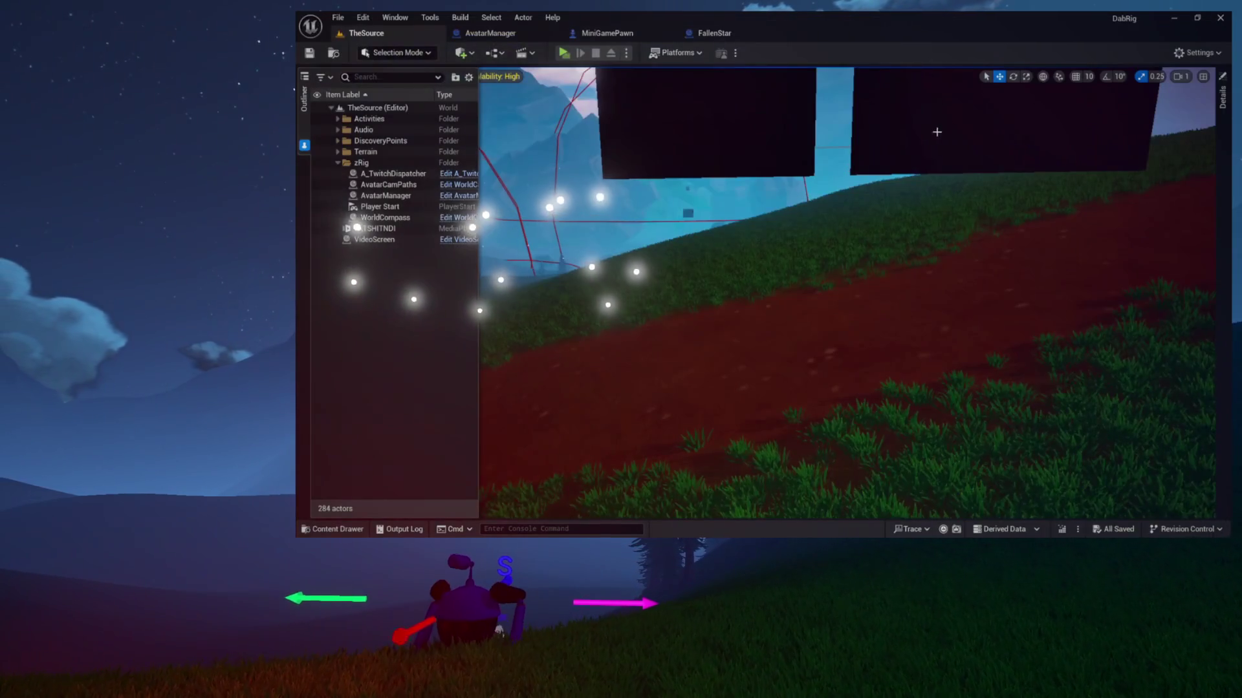
Set FallenStar's Linear Damping to 1 and Angular Damping to 0.1, then relaunch the preview.
click(729, 39)
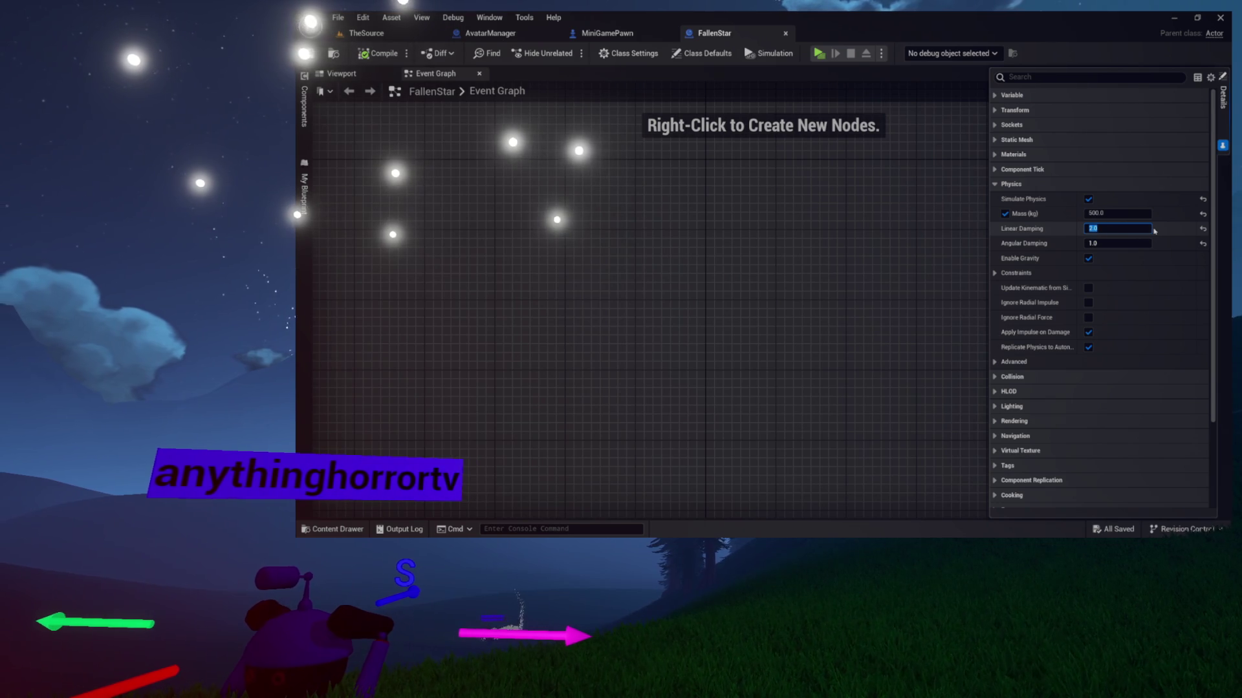
text(1)
key(Tab)
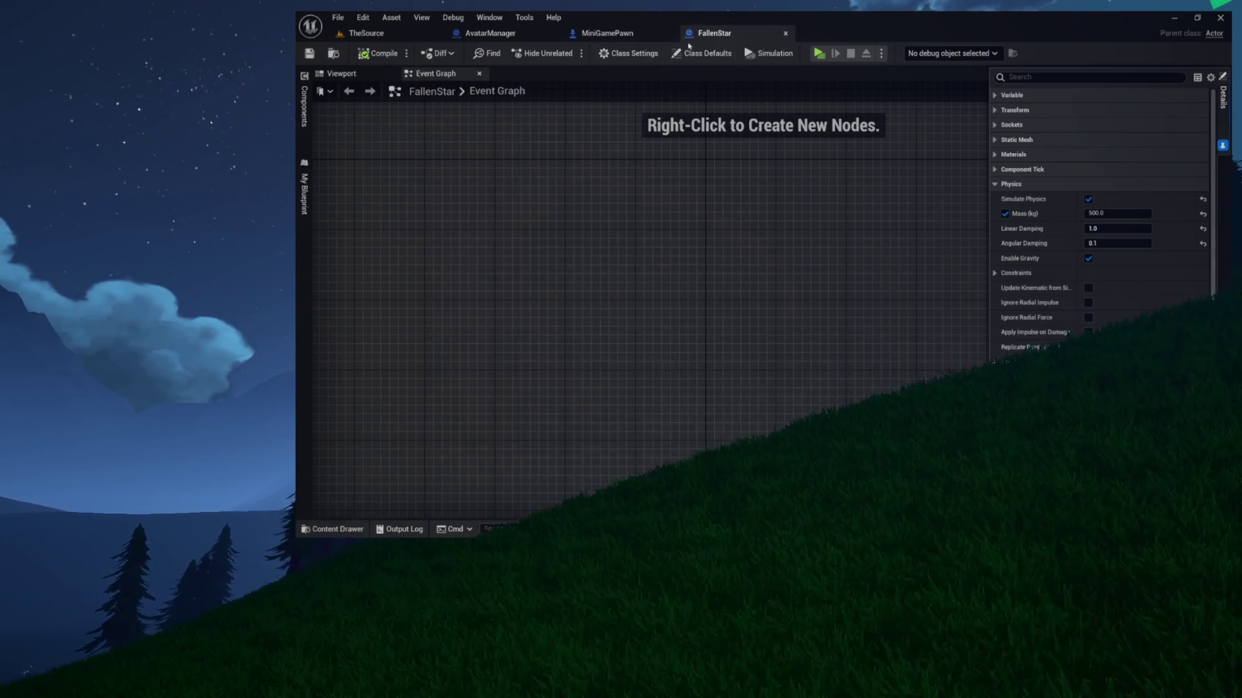
click(819, 54)
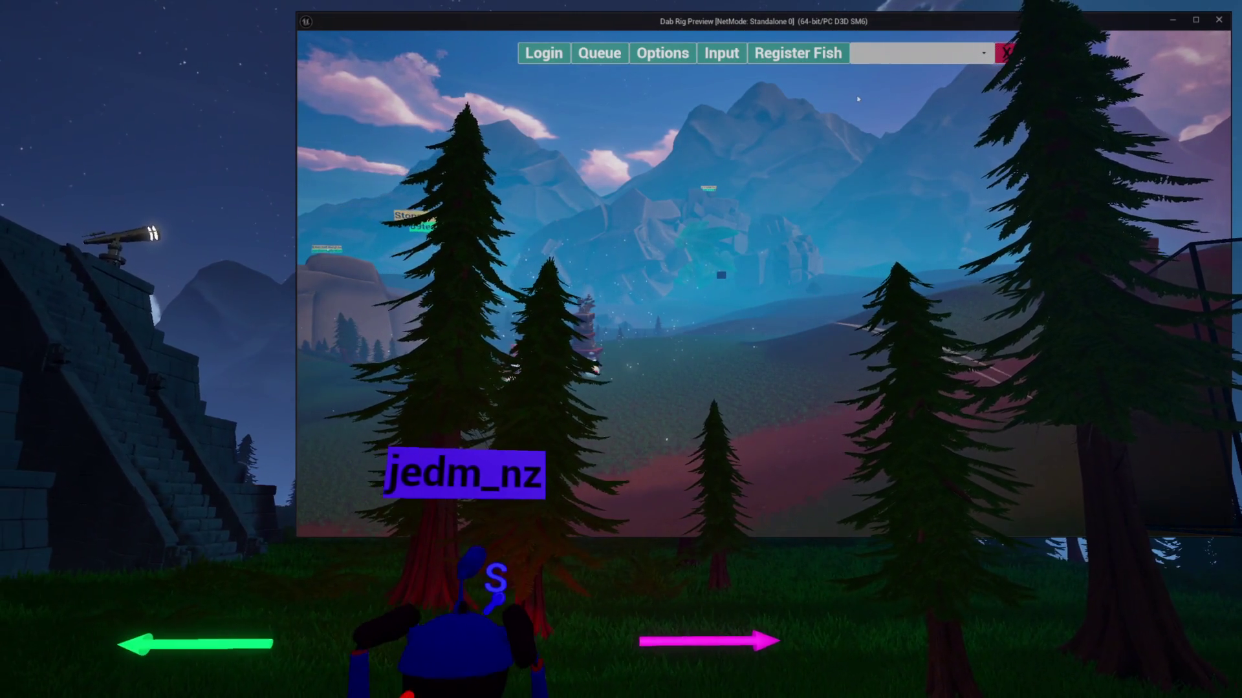
click(1007, 54)
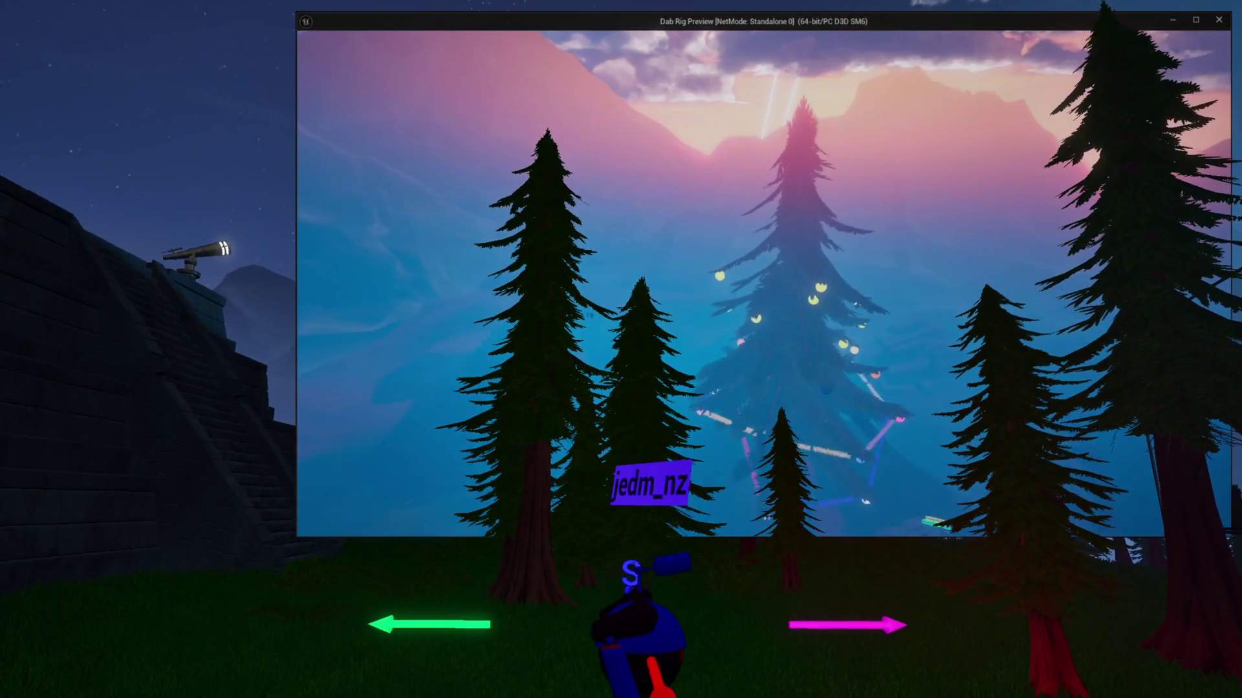
key(w)
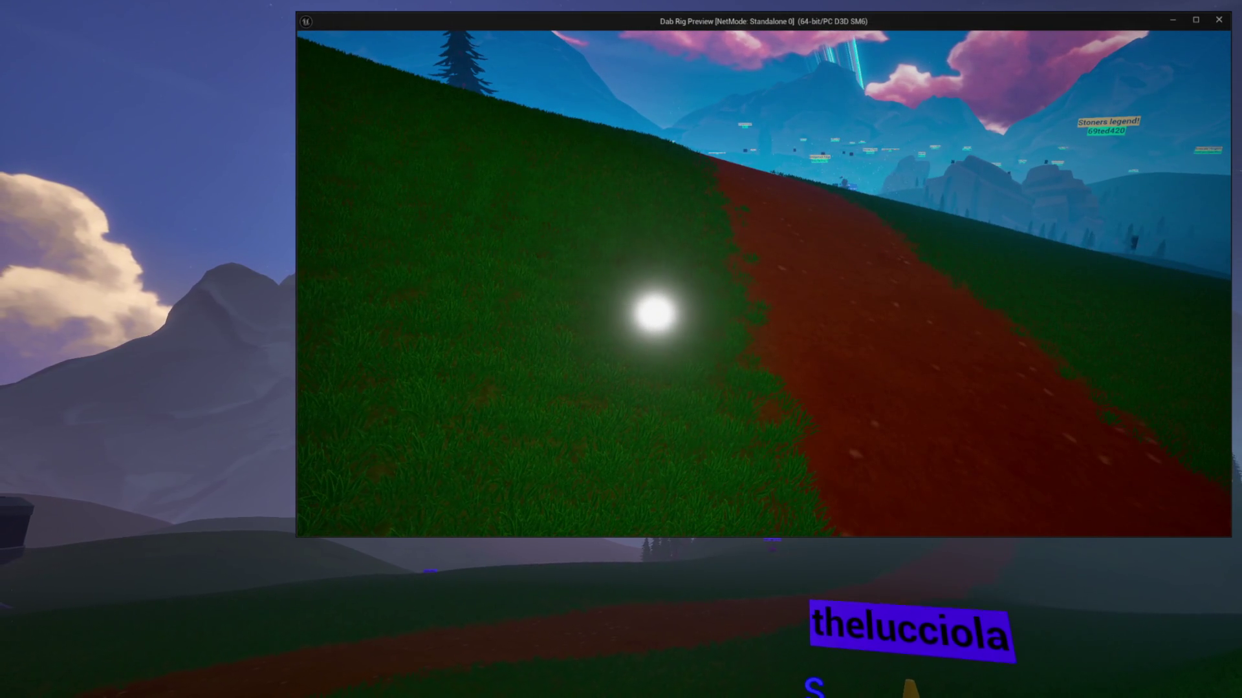
Dismiss the in-game menu and walk the avatar up the grassy hill with the tethered star.
key(Escape)
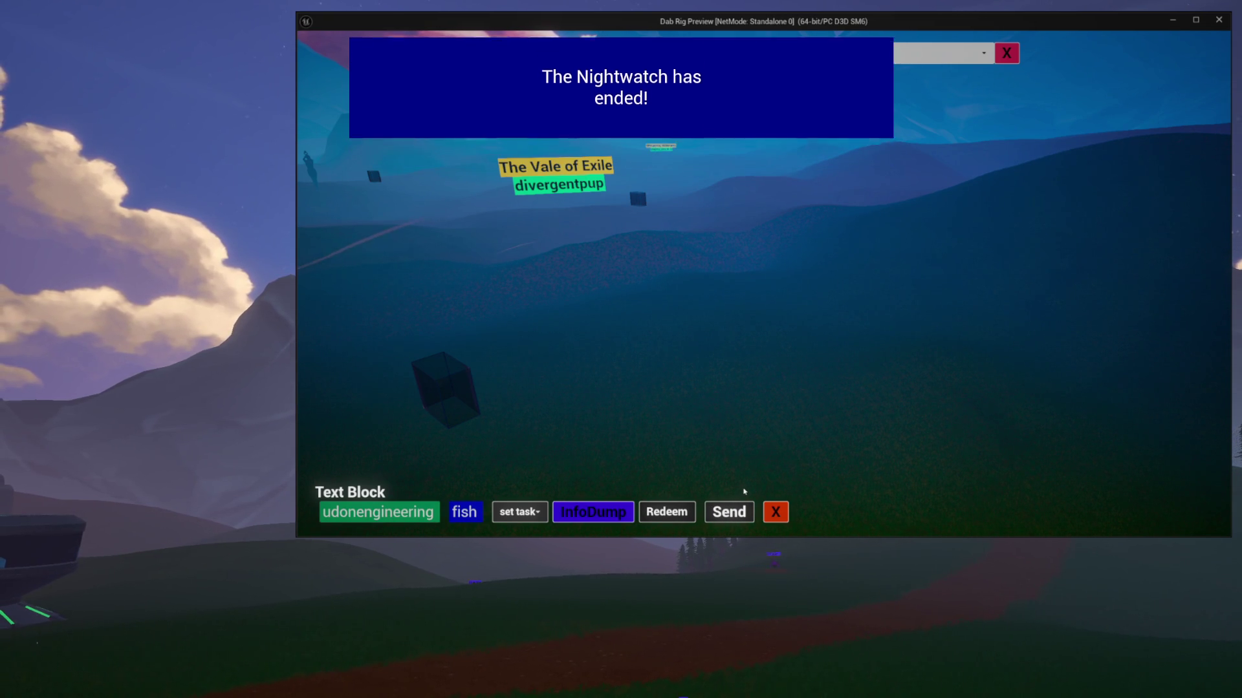
key(Escape)
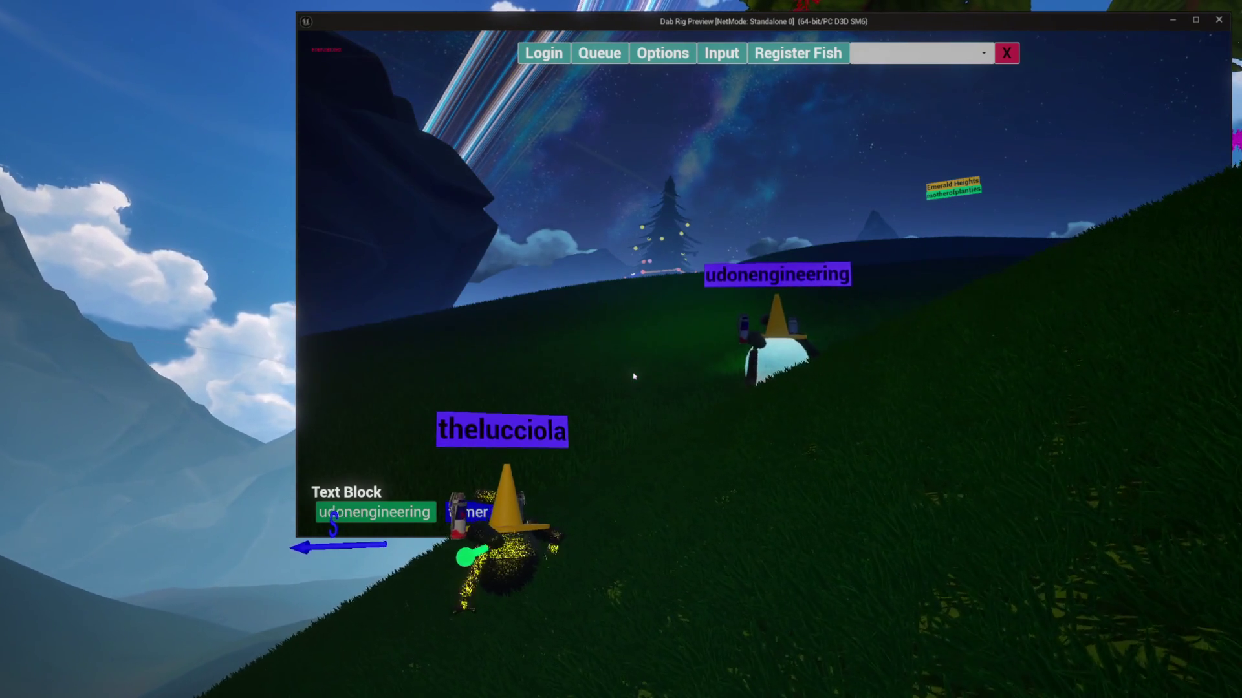
key(w)
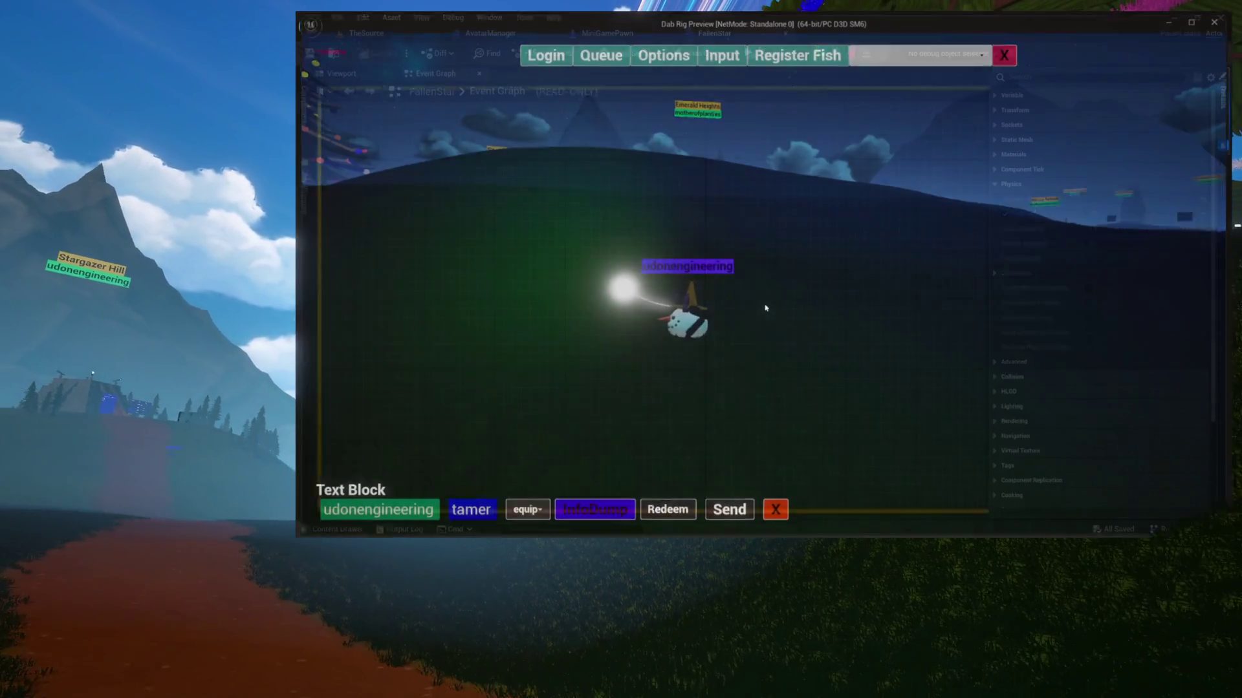
Stop the preview and open StarTamer from Avatars > Accessories > Discovery in the Content Drawer.
key(Escape)
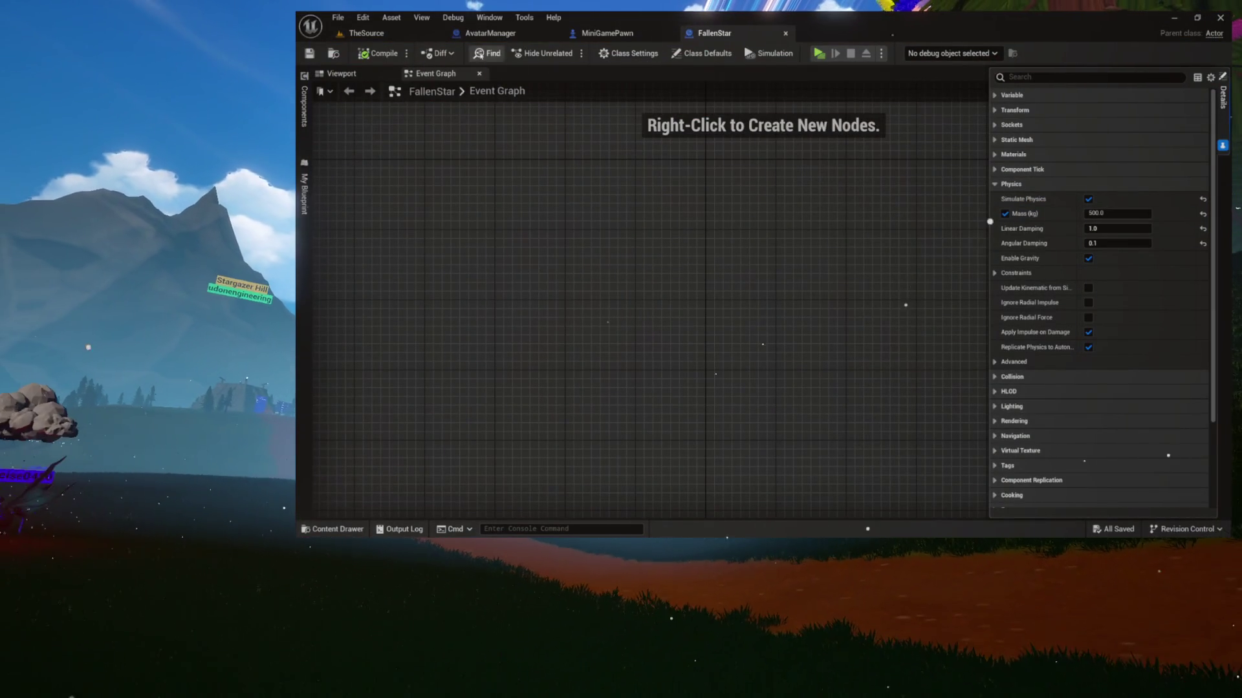
key(ctrl+space)
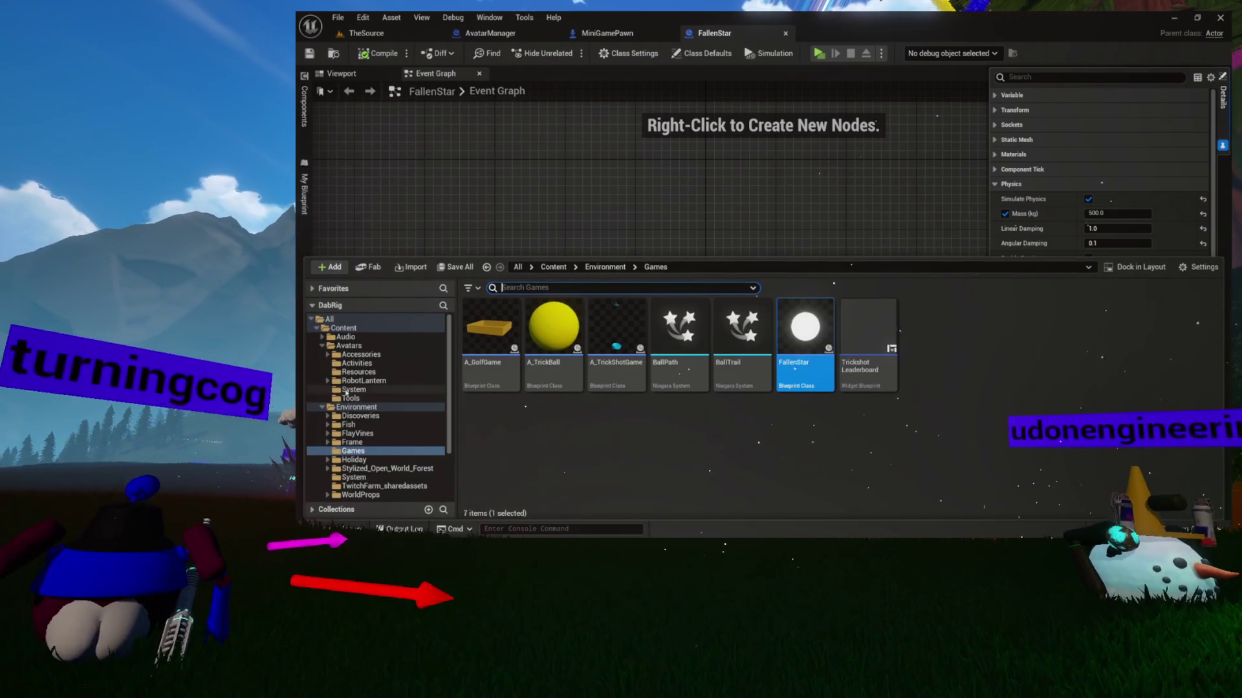
click(343, 355)
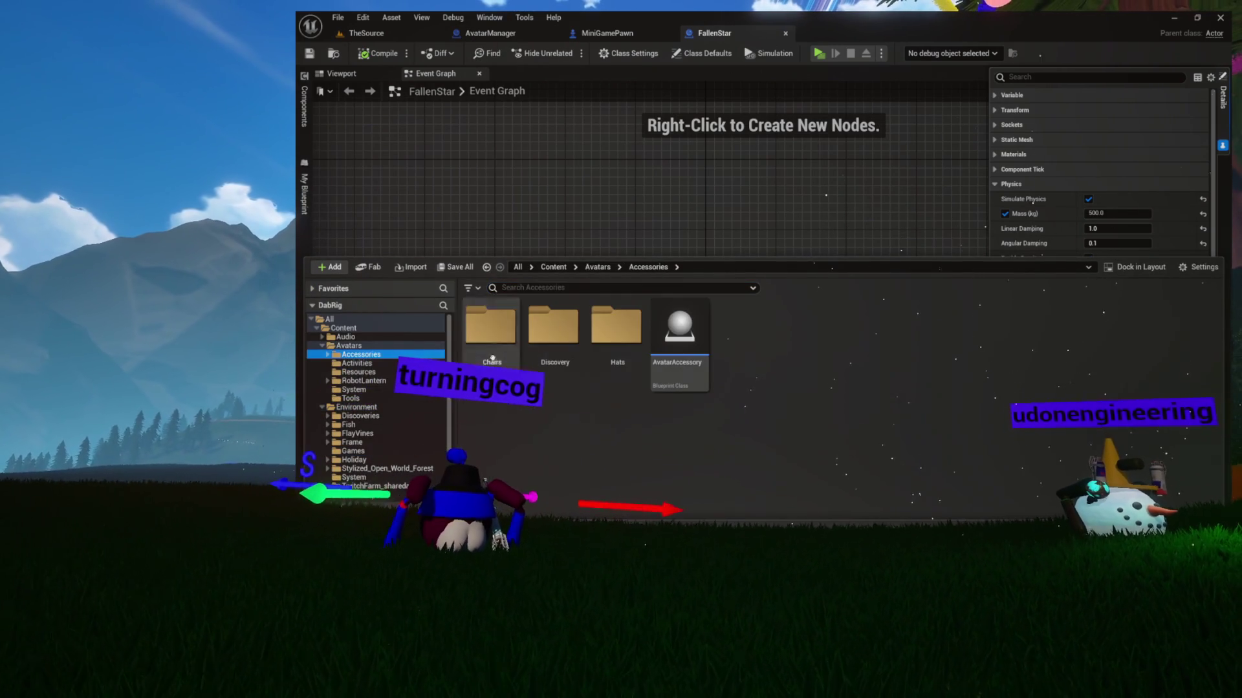
double_click(549, 342)
scroll(842, 361, down, 2)
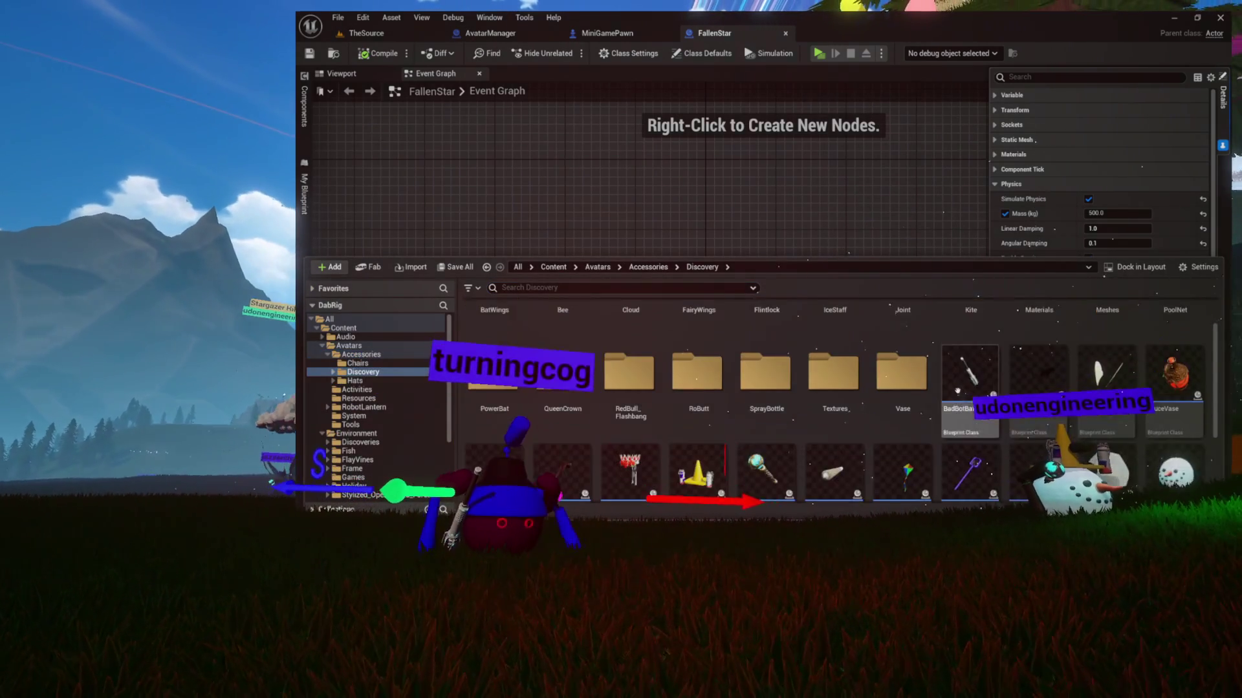
scroll(918, 440, down, 1)
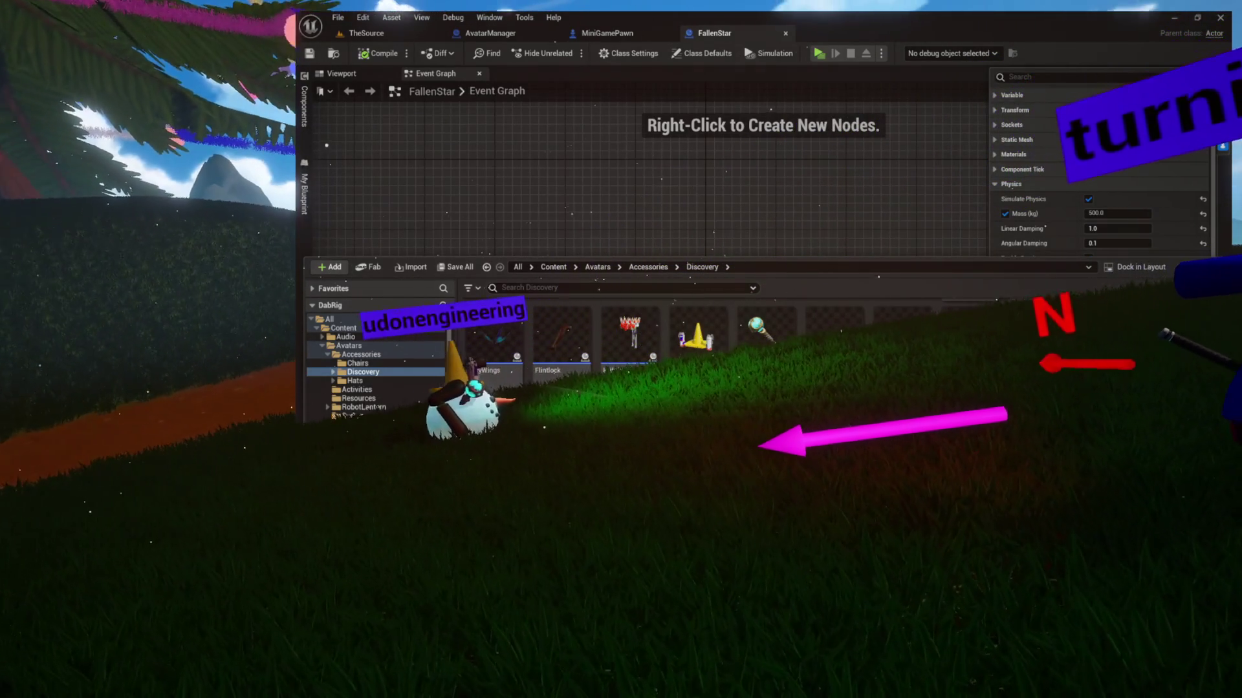
scroll(824, 340, up, 2)
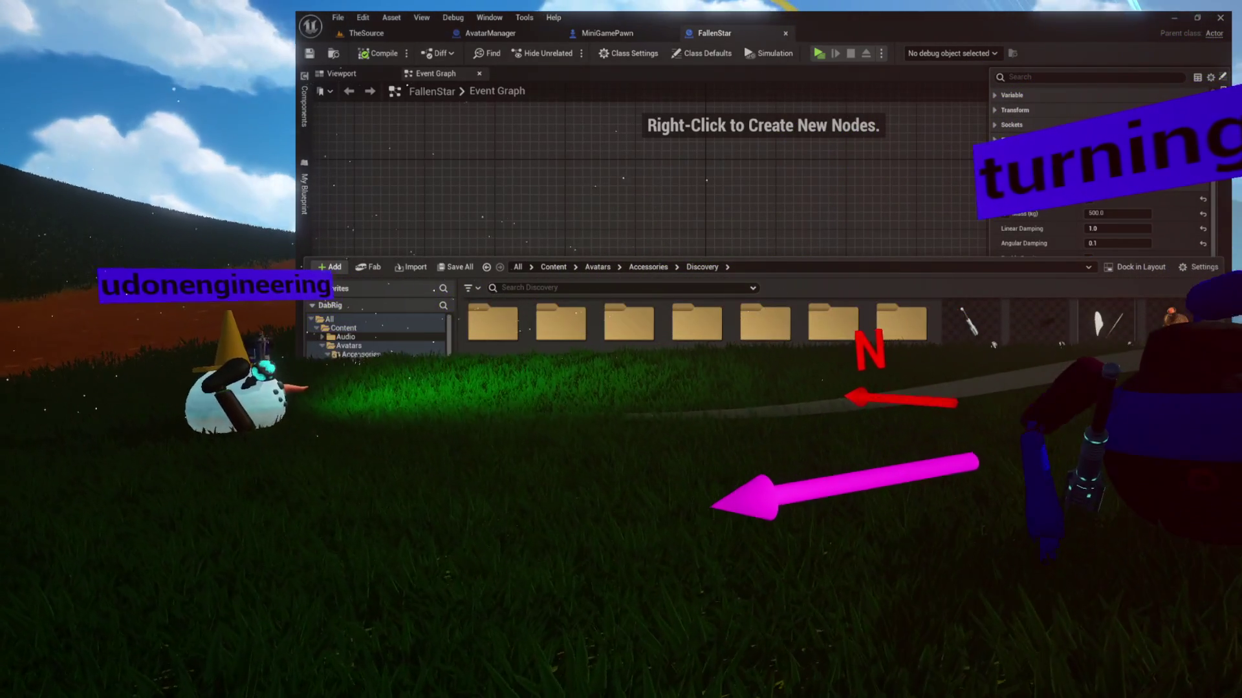
scroll(834, 350, up, 1)
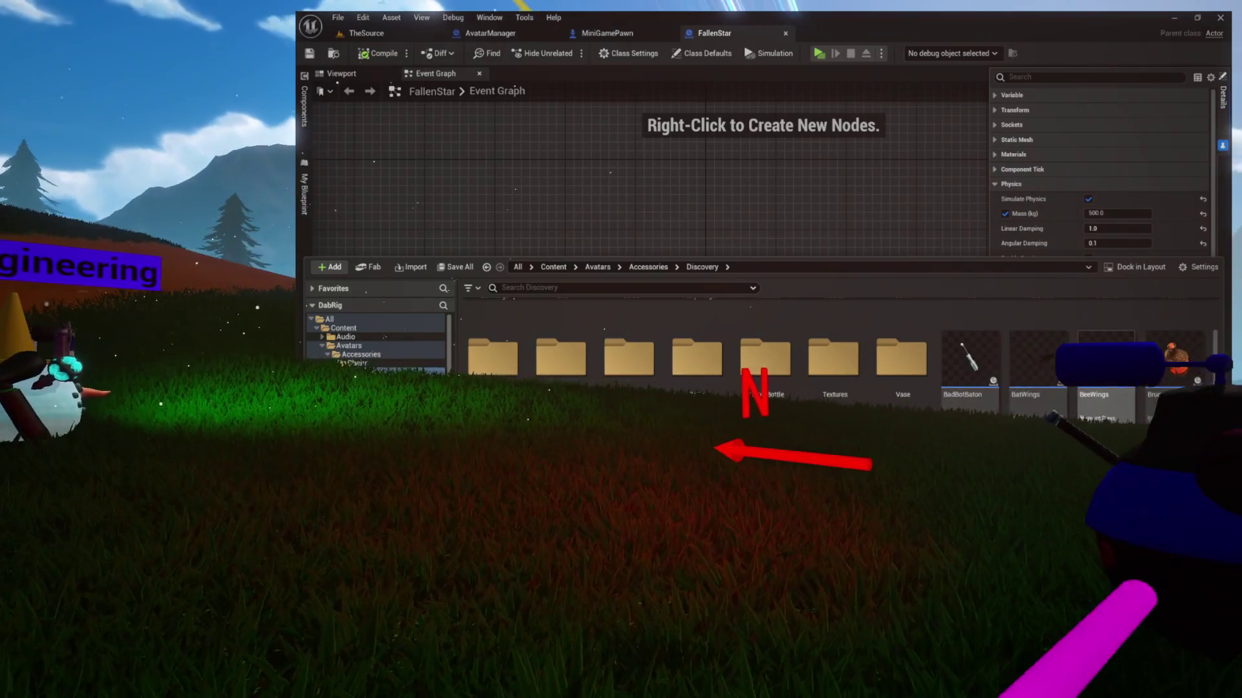
scroll(835, 360, down, 1)
scroll(835, 359, down, 2)
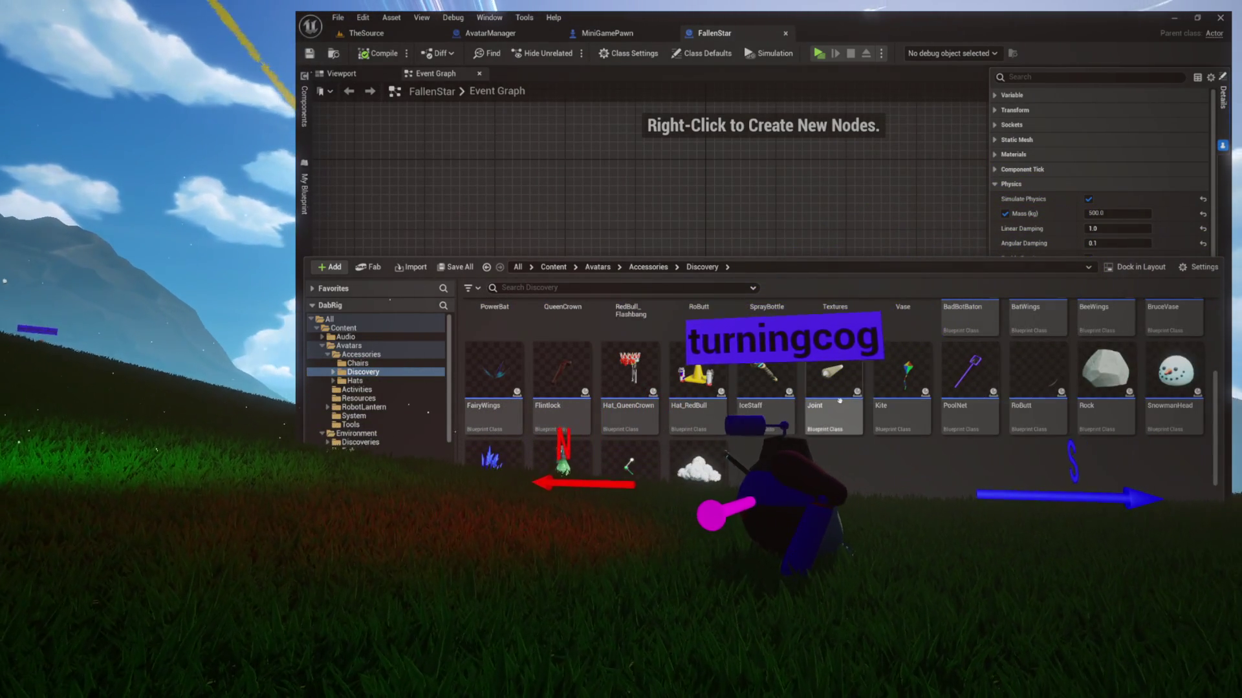
scroll(621, 444, down, 1)
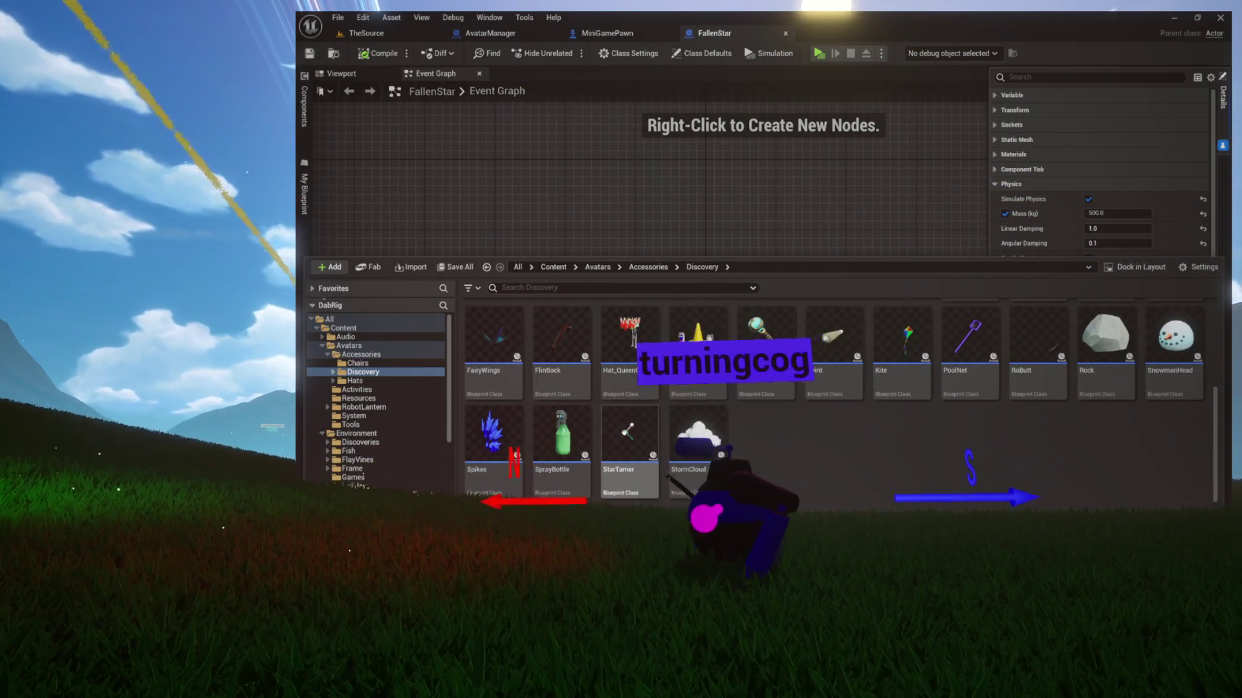
double_click(651, 424)
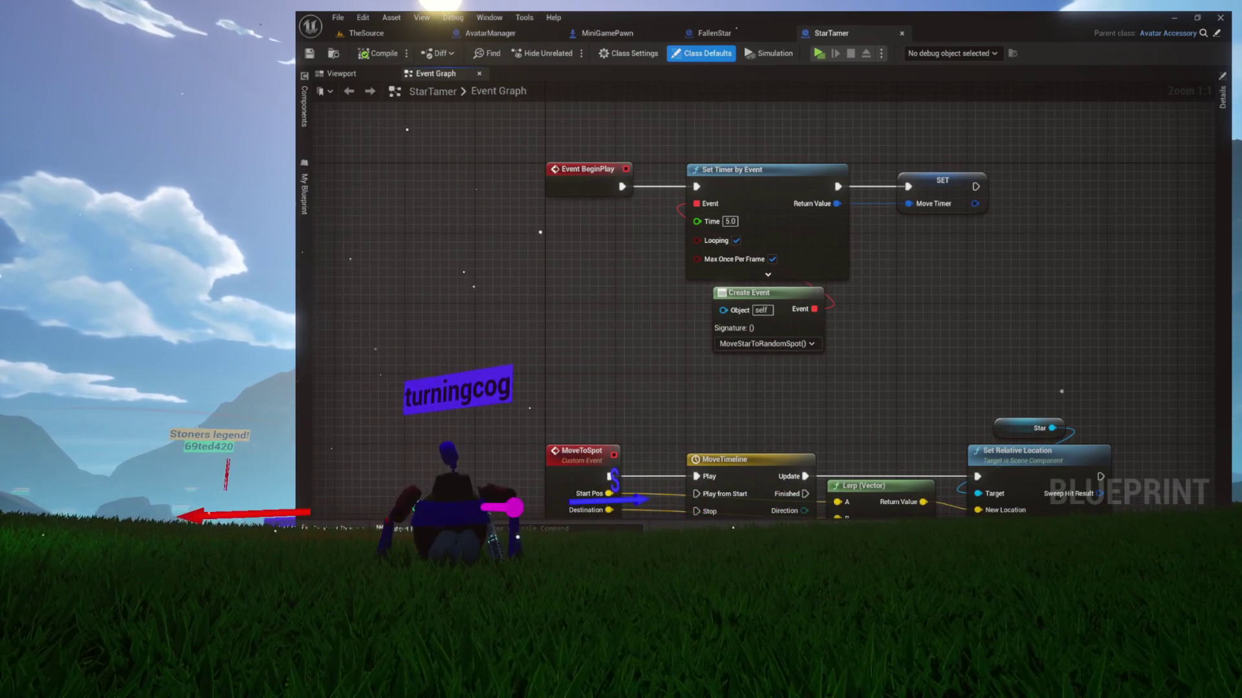
Open the Move Star to Random Spot function and shift the unit-vector multiply nodes left.
click(303, 194)
double_click(369, 157)
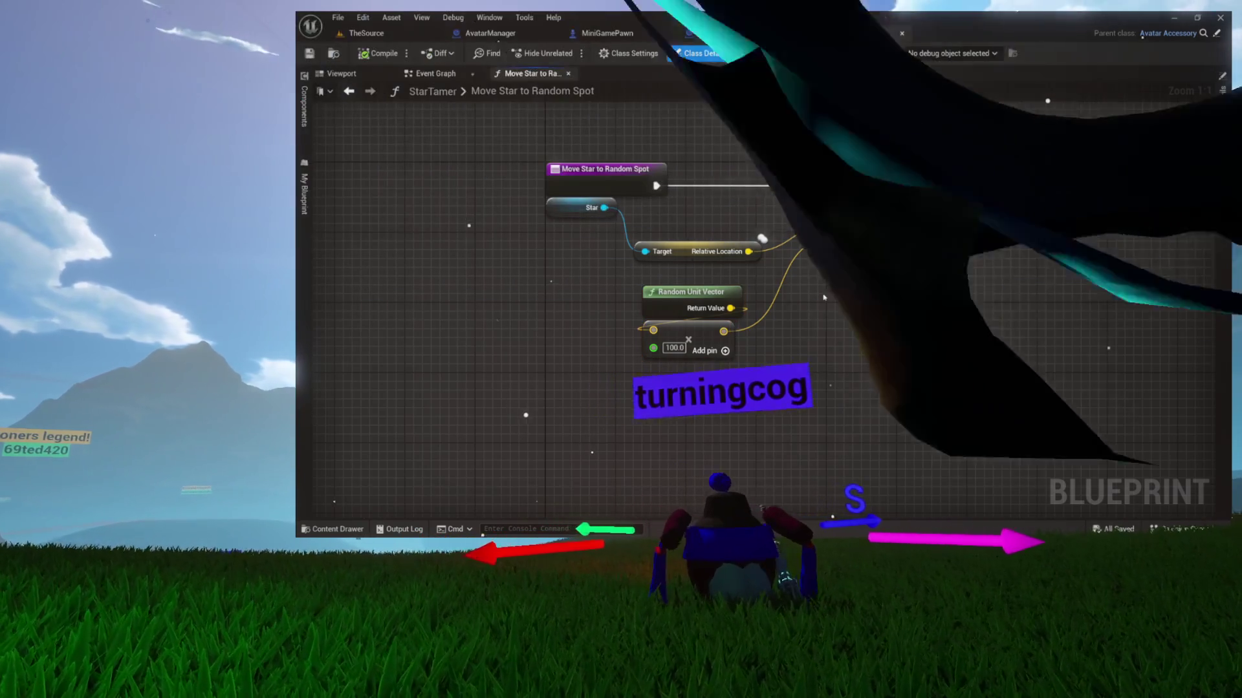
mouse_move(601, 308)
mouse_down()
mouse_move(708, 346)
mouse_move(627, 353)
mouse_up()
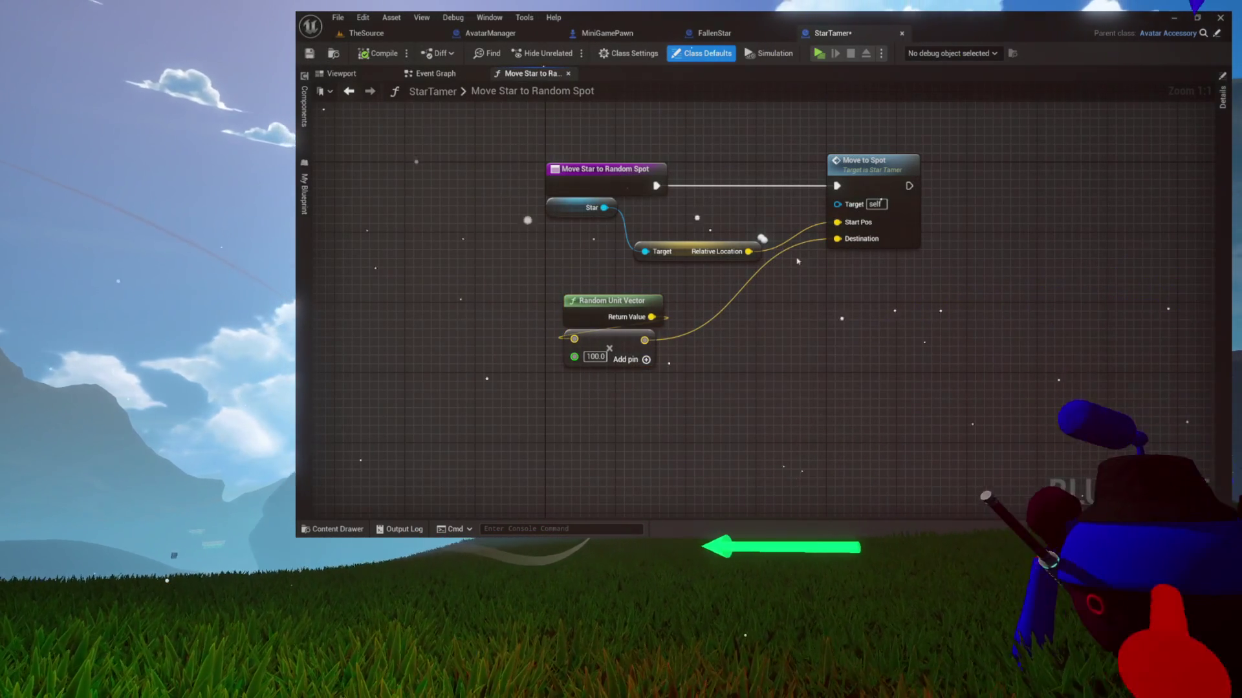
click(435, 73)
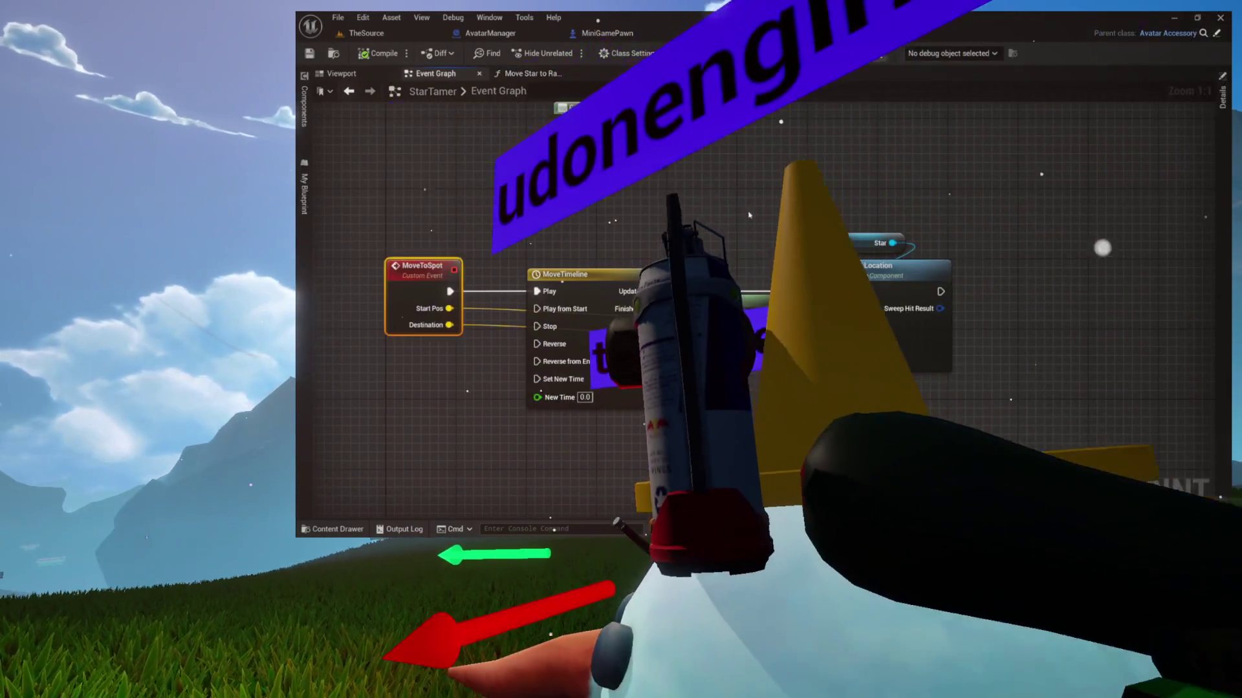
click(529, 73)
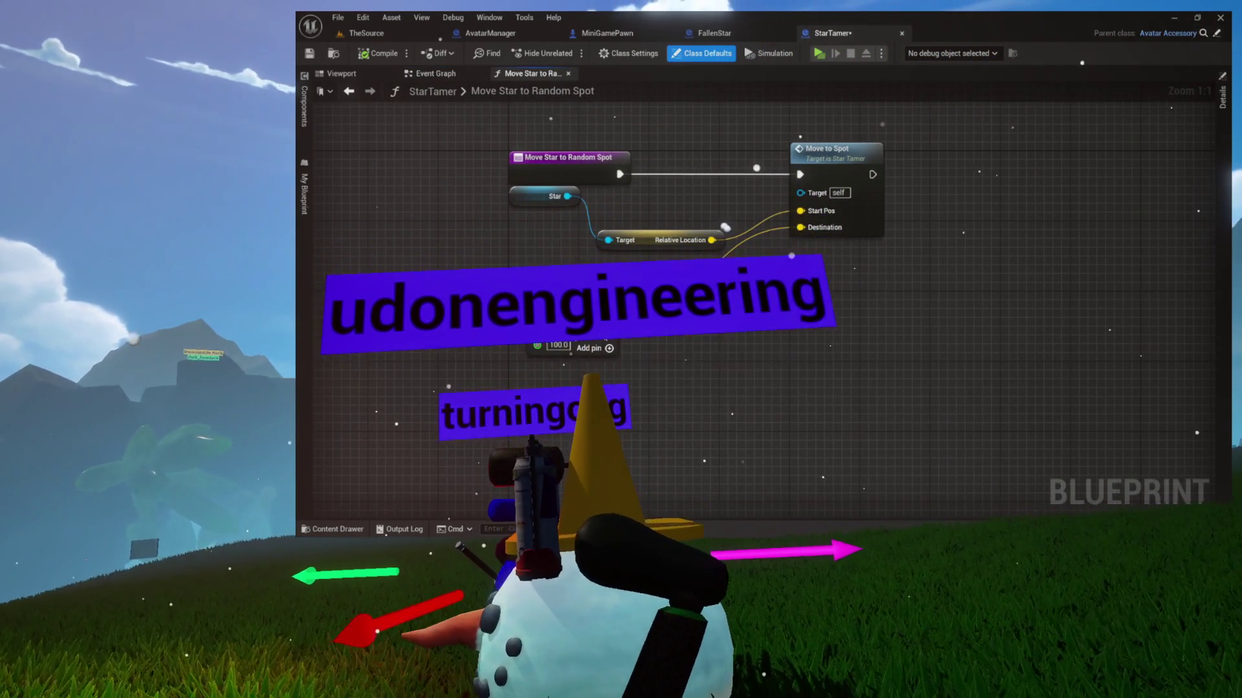
Add a vector Add node with Z offset 200 feeding Move to Spot's Destination, then return to TheSource.
drag(713, 238, 697, 110)
text(add)
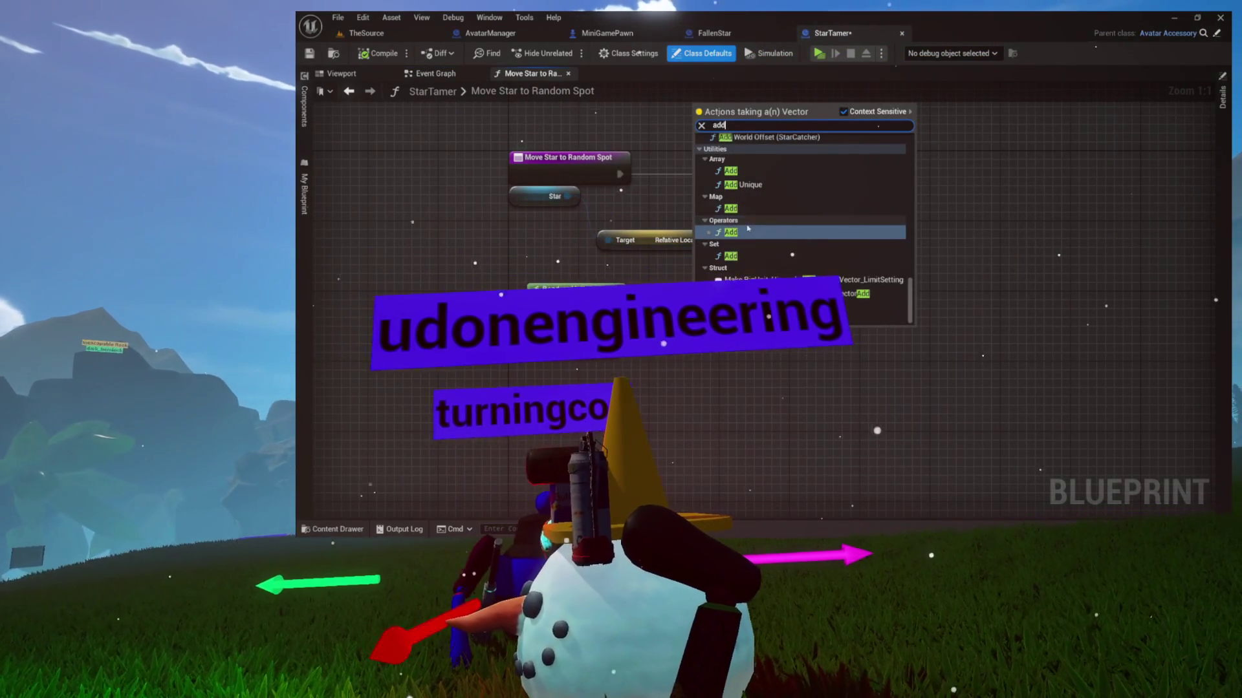
click(730, 224)
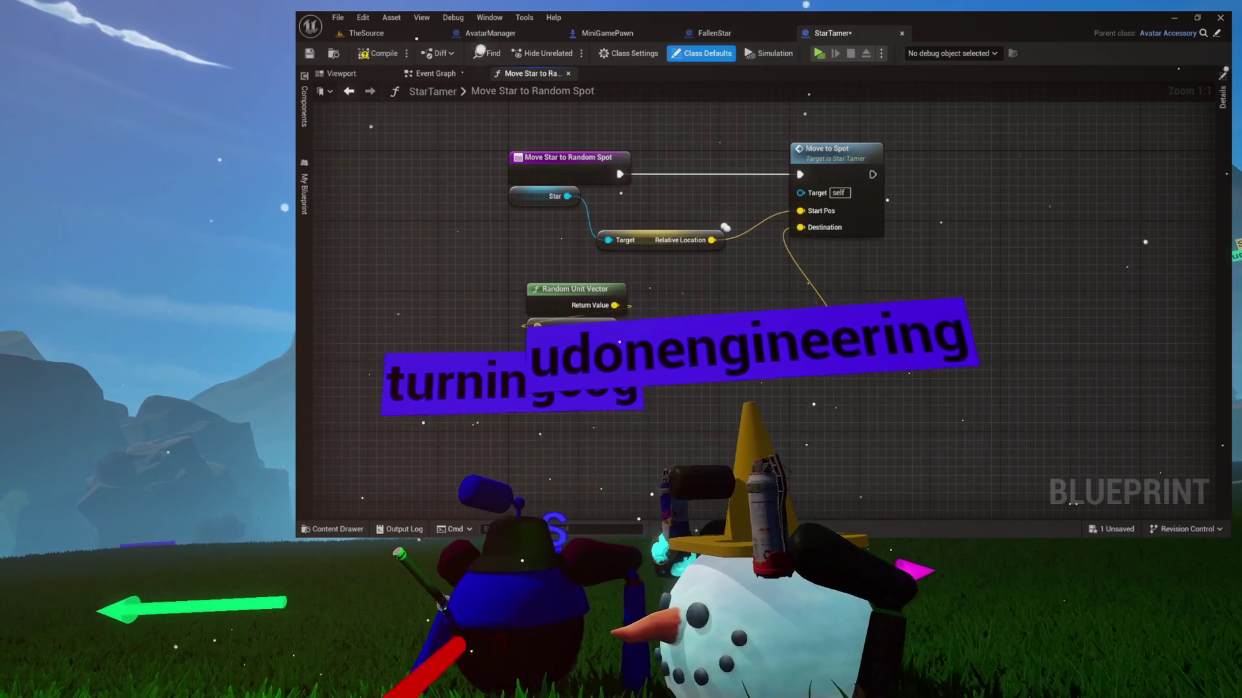
drag(835, 339, 650, 368)
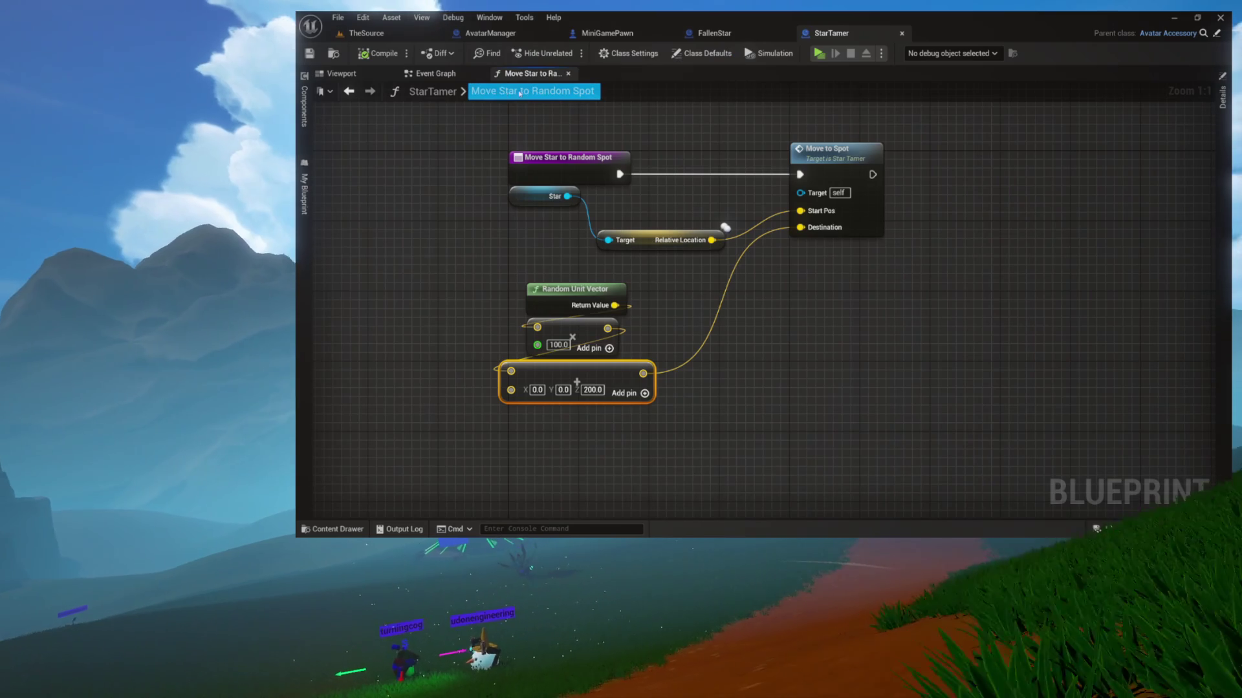
click(365, 33)
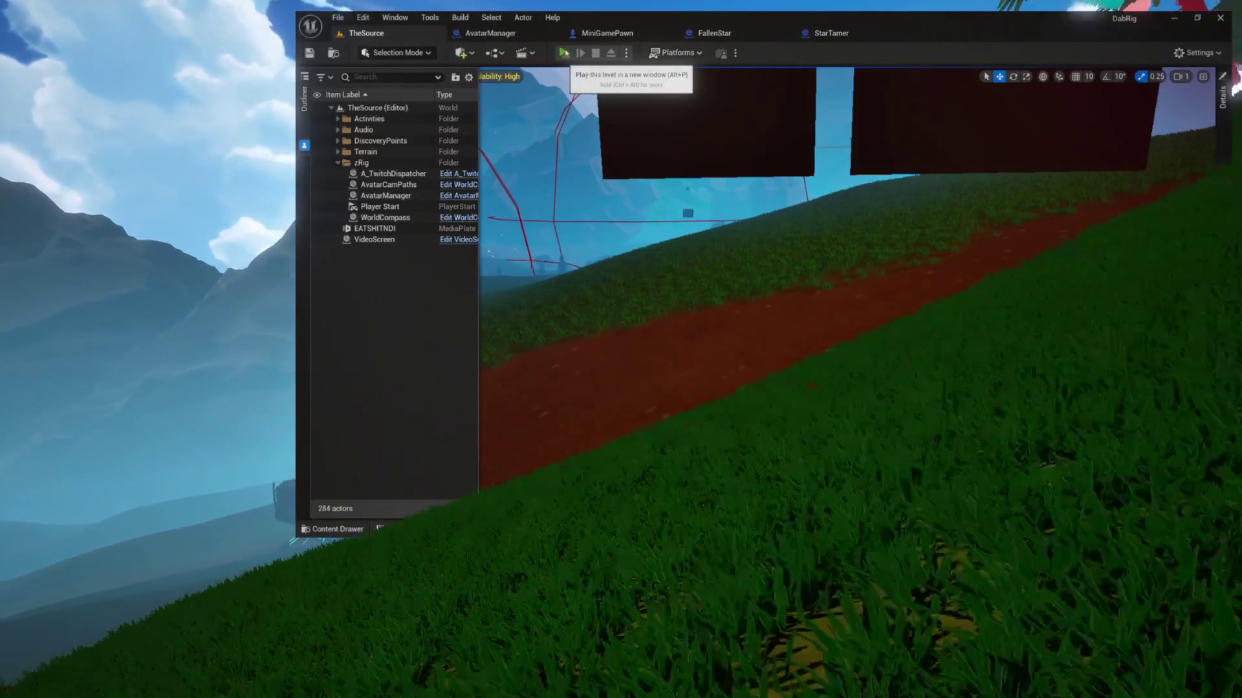
Play TheSource in a standalone window and bring up the in-game menu.
click(563, 53)
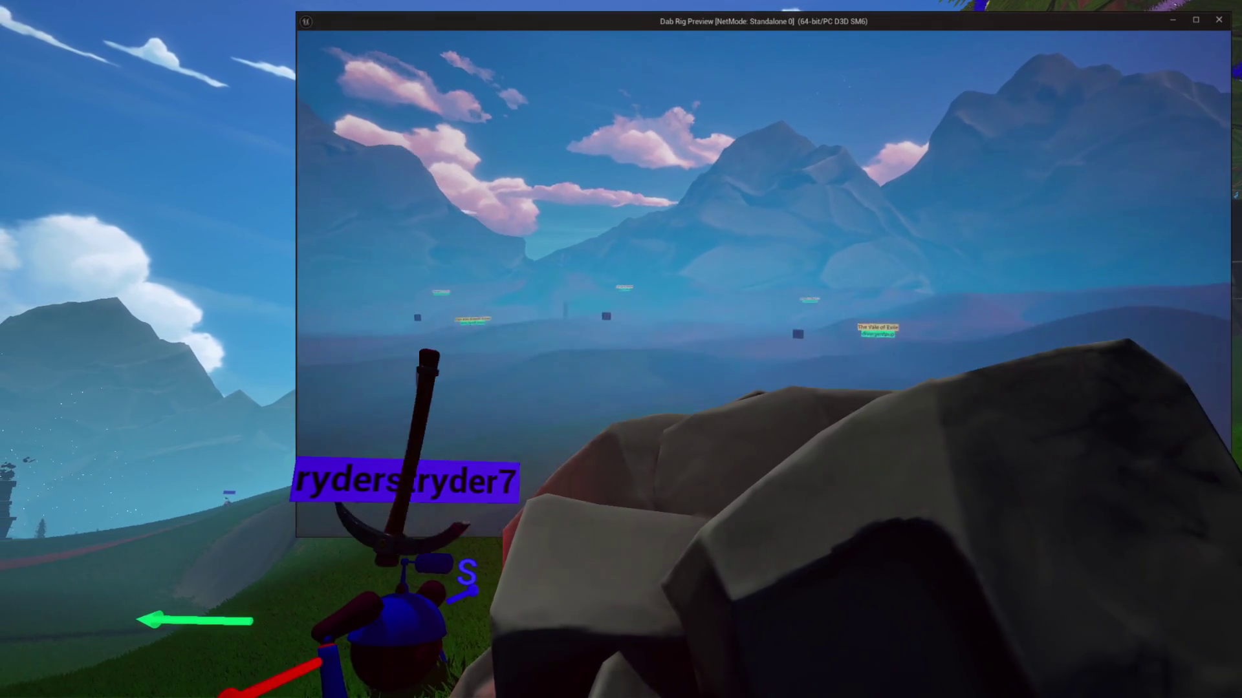
key(Escape)
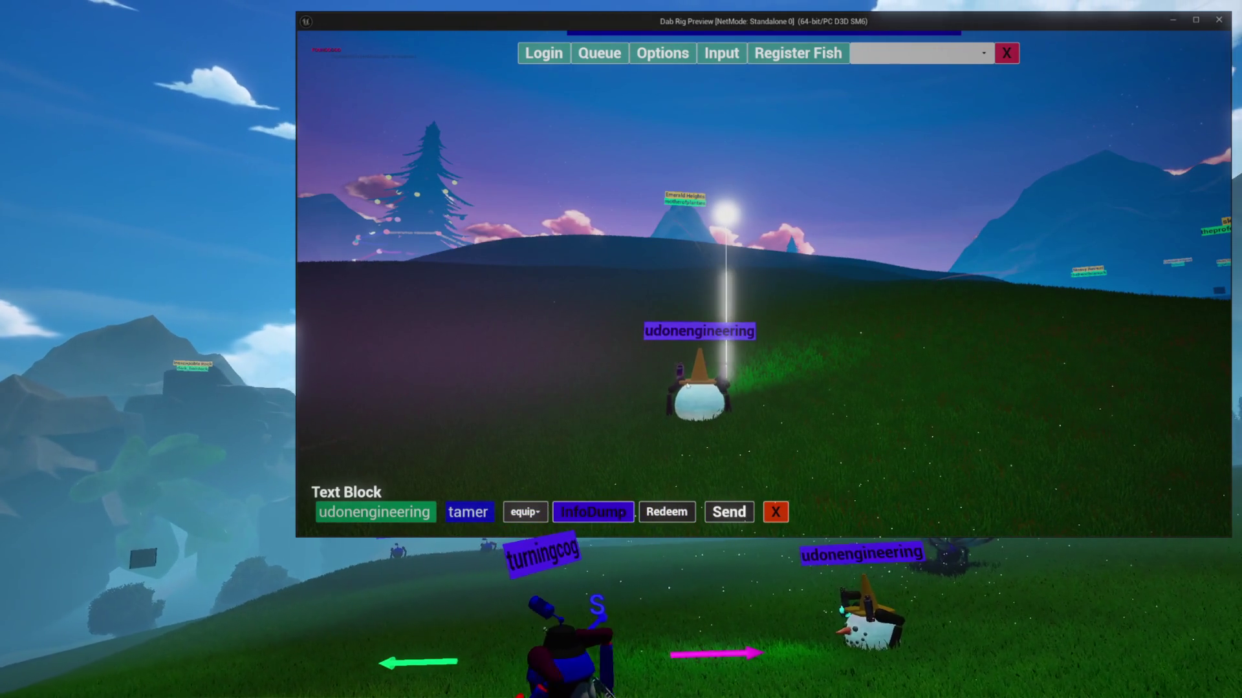
Stop the standalone preview after watching the star hover above the snowman avatar.
key(Escape)
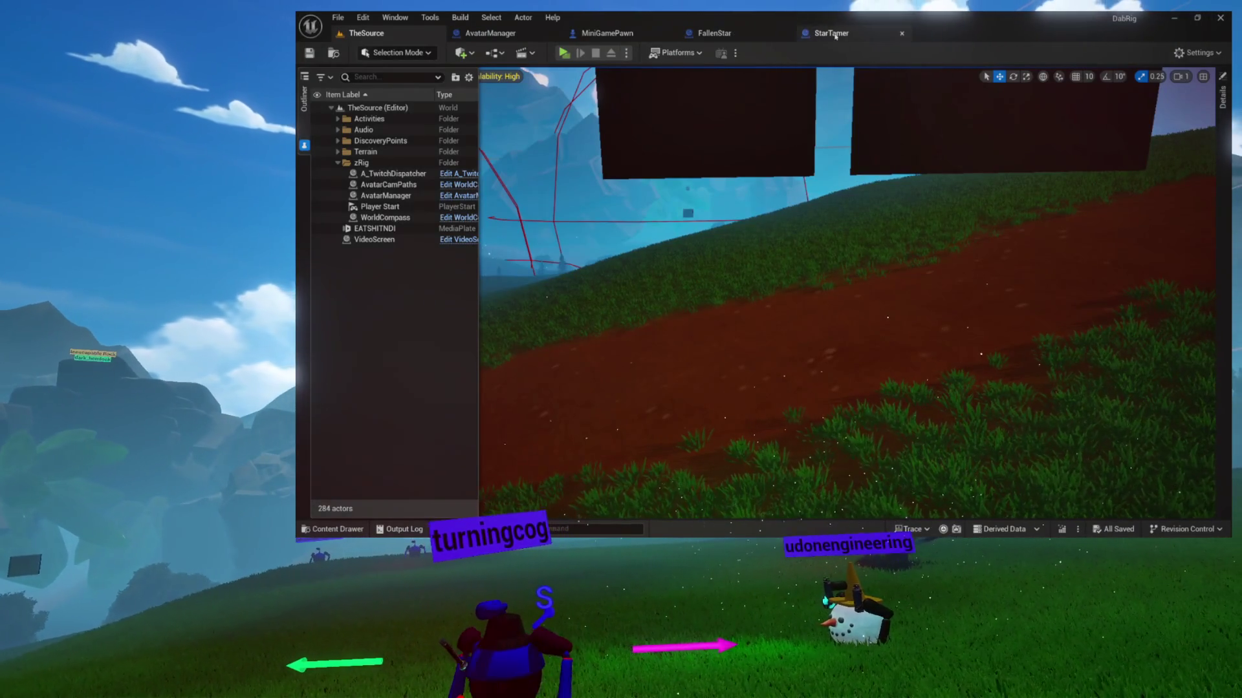
In StarTamer's event graph, straighten the MoveTimeline Update wire into Set Relative Location.
click(834, 34)
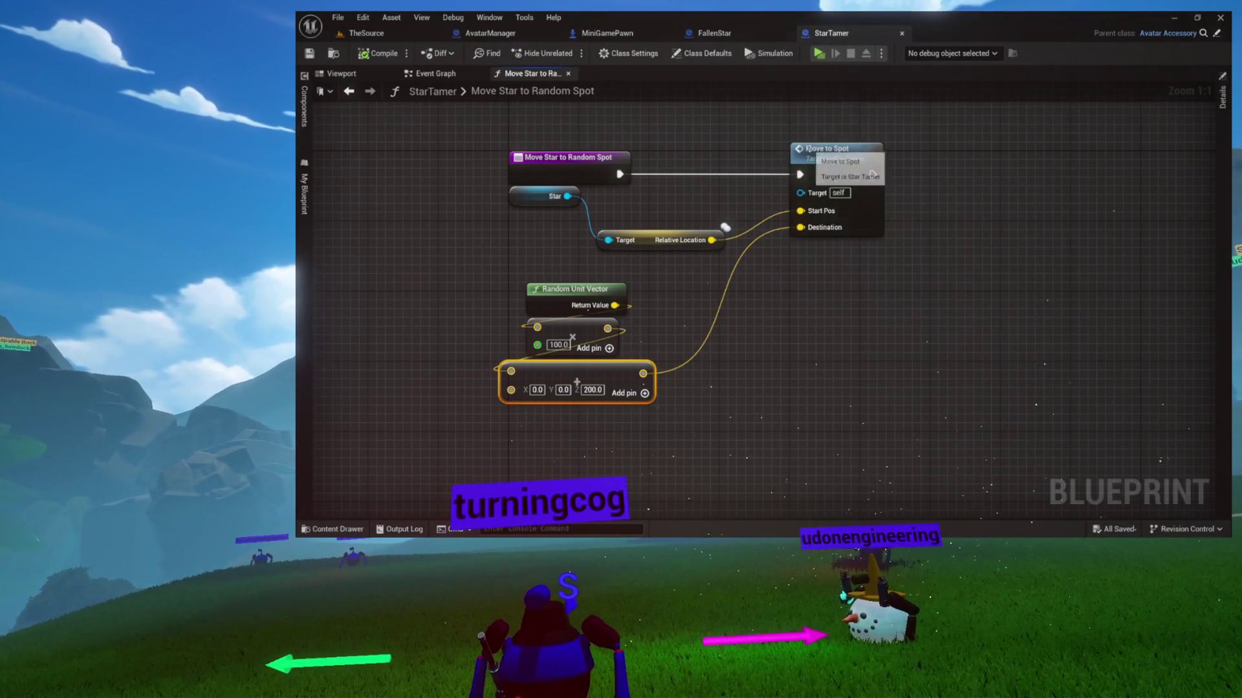
double_click(829, 153)
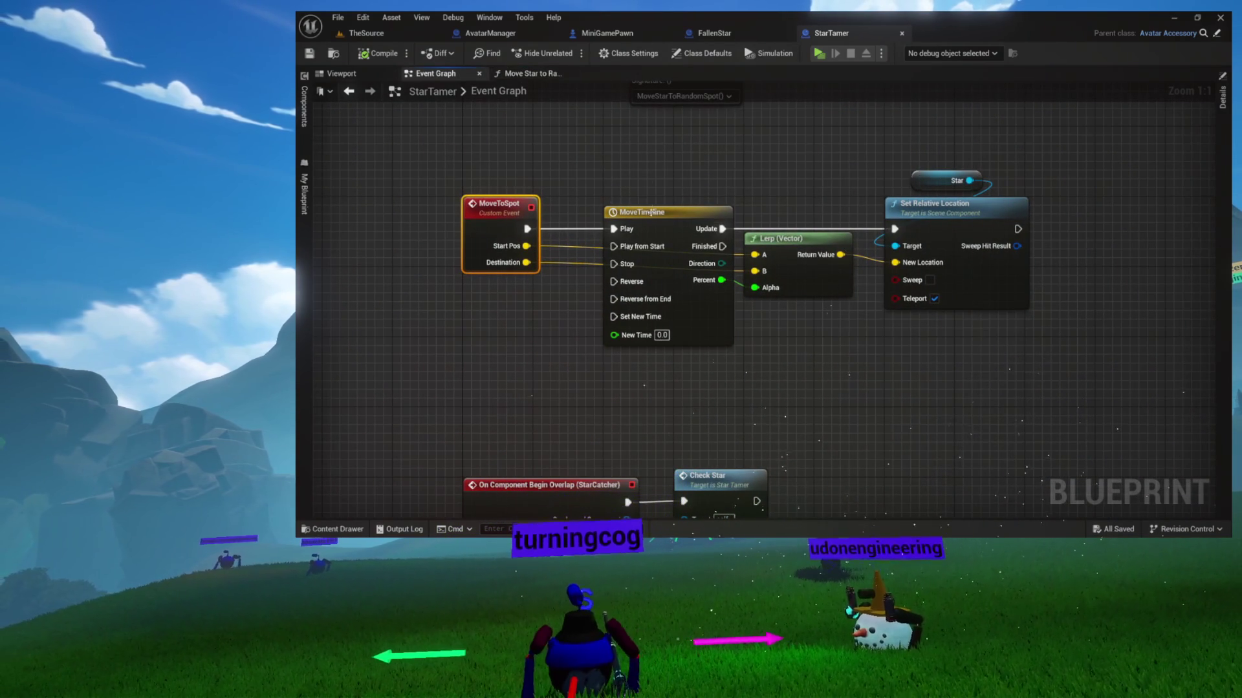
click(532, 75)
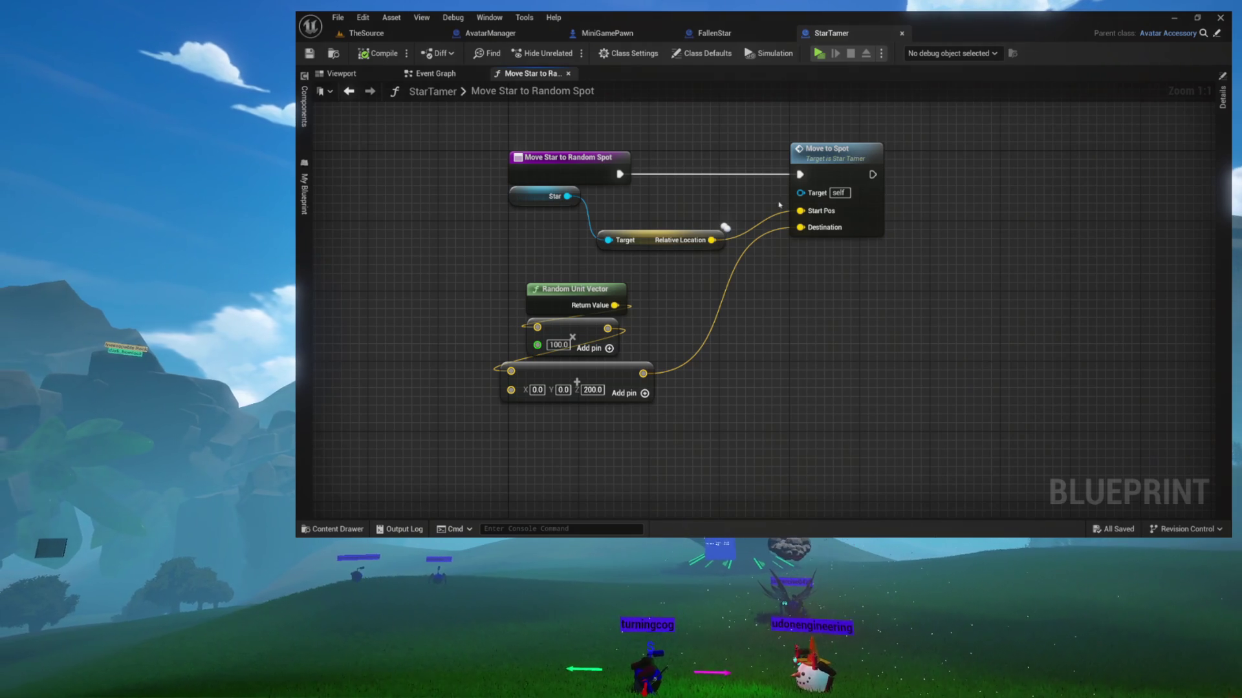
double_click(827, 159)
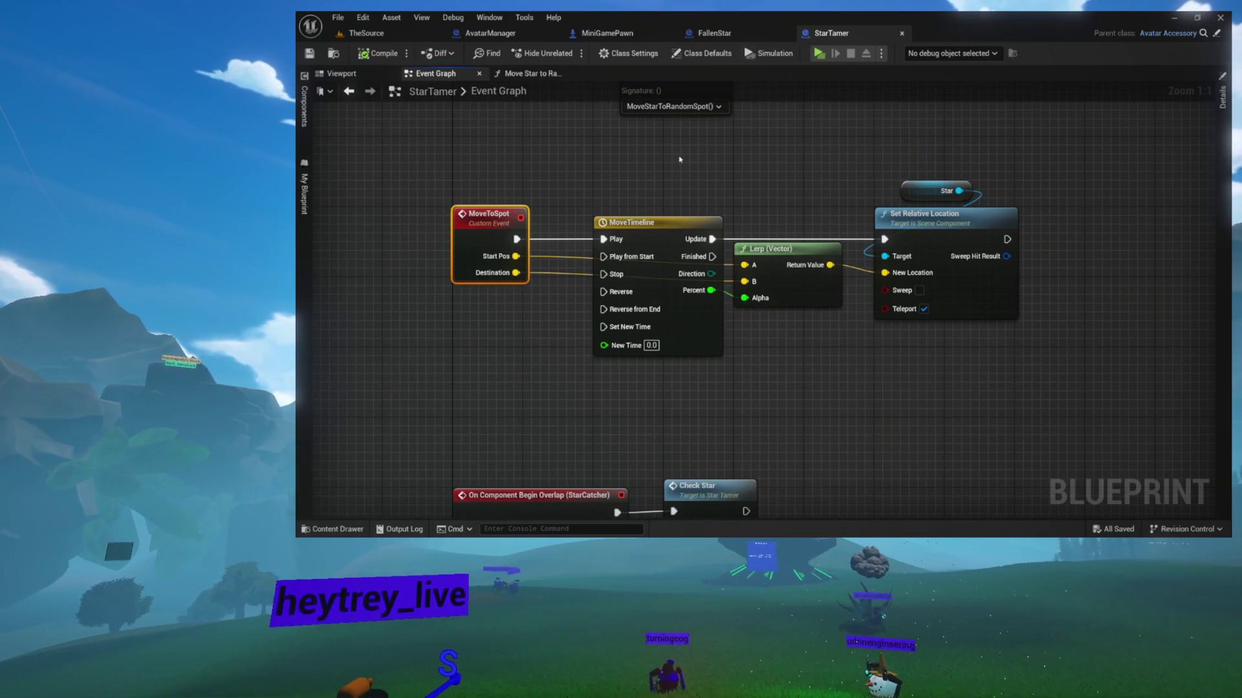
drag(514, 239, 604, 256)
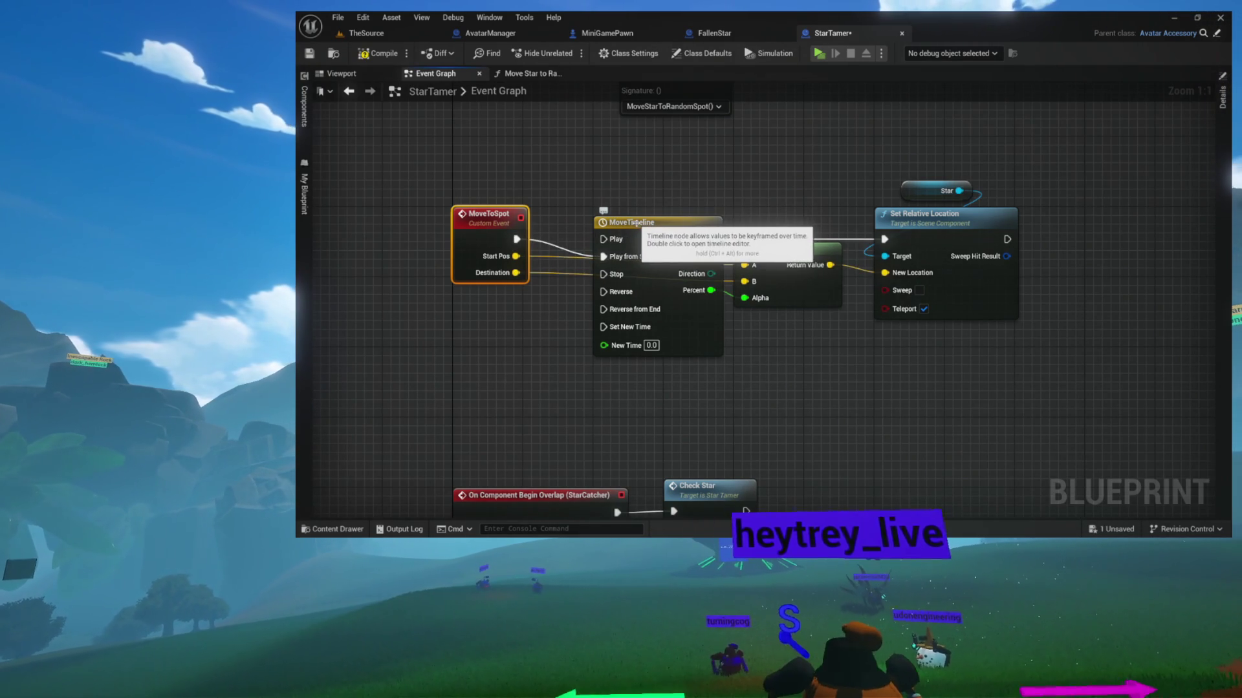
click(613, 223)
mouse_move(690, 166)
mouse_down()
mouse_move(796, 198)
mouse_move(874, 281)
mouse_up()
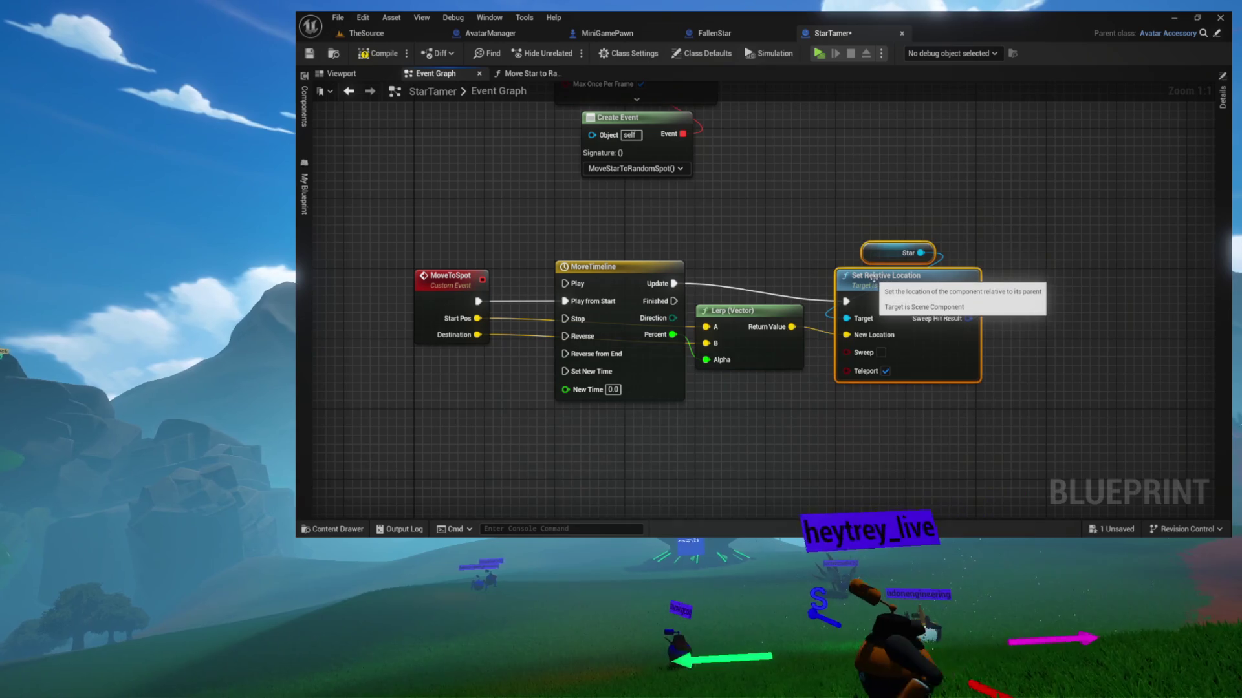
key(q)
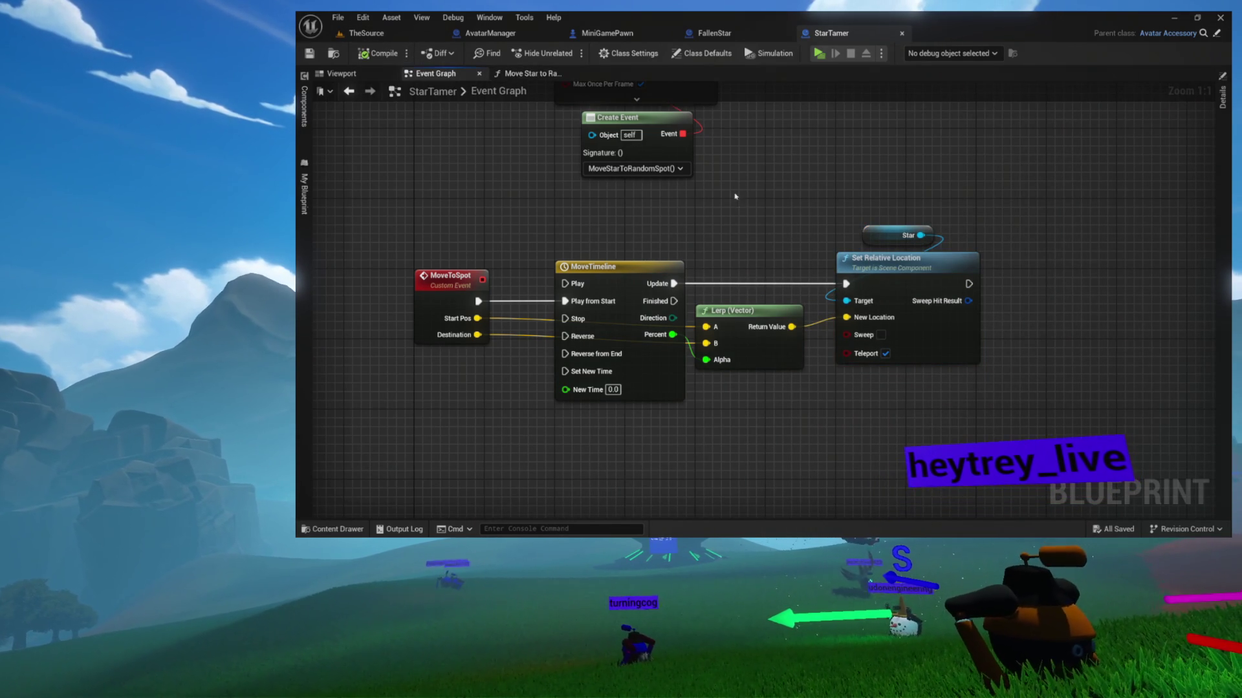
mouse_move(734, 197)
mouse_down()
mouse_move(684, 333)
mouse_move(753, 436)
mouse_up()
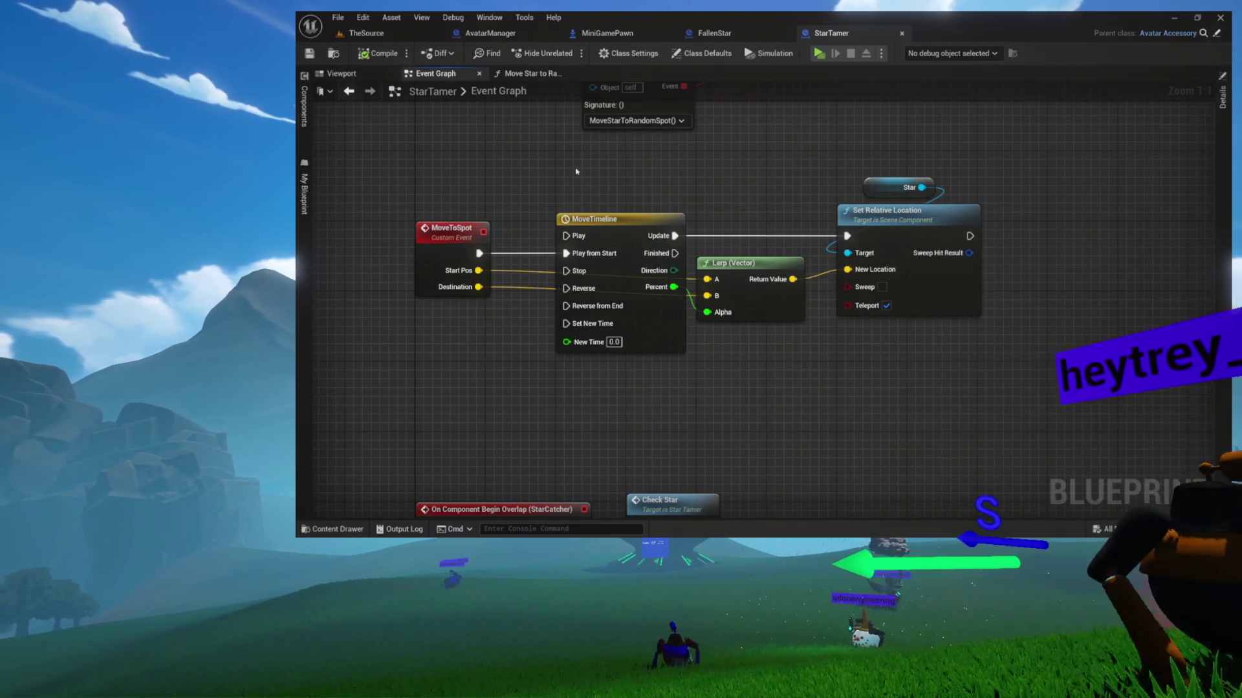
Save the StarTamer blueprint and close the Move Star to Random Spot function graph.
click(532, 72)
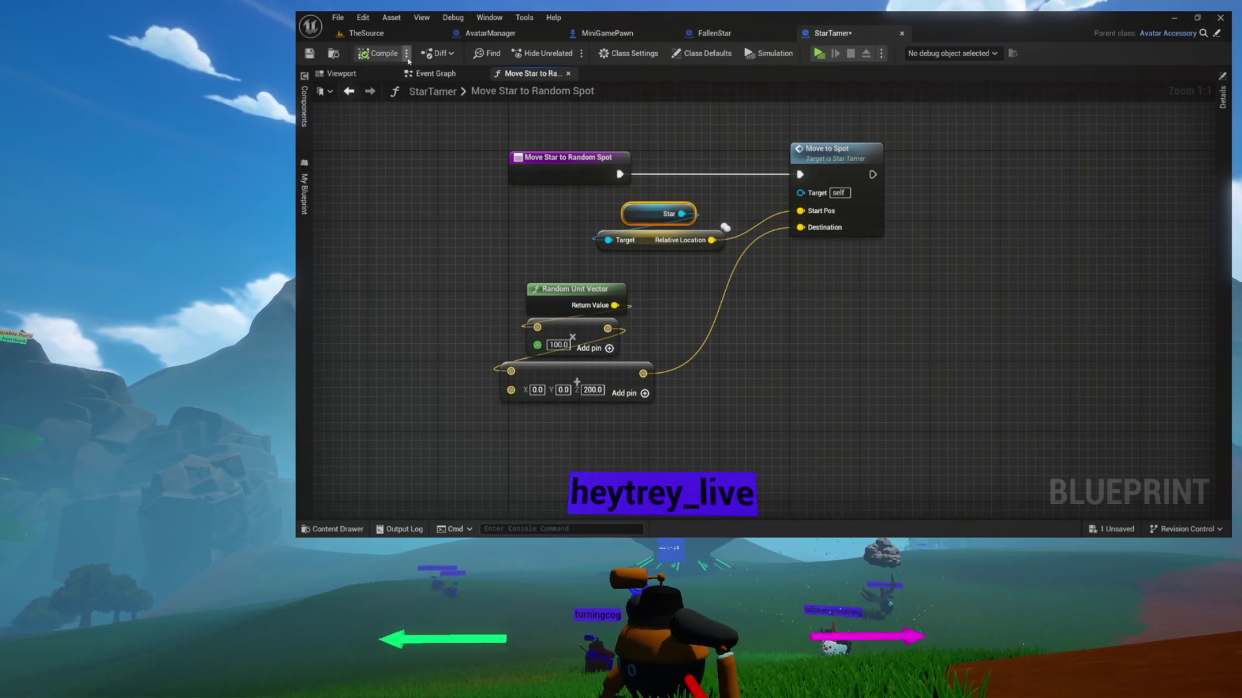
key(ctrl+s)
click(567, 73)
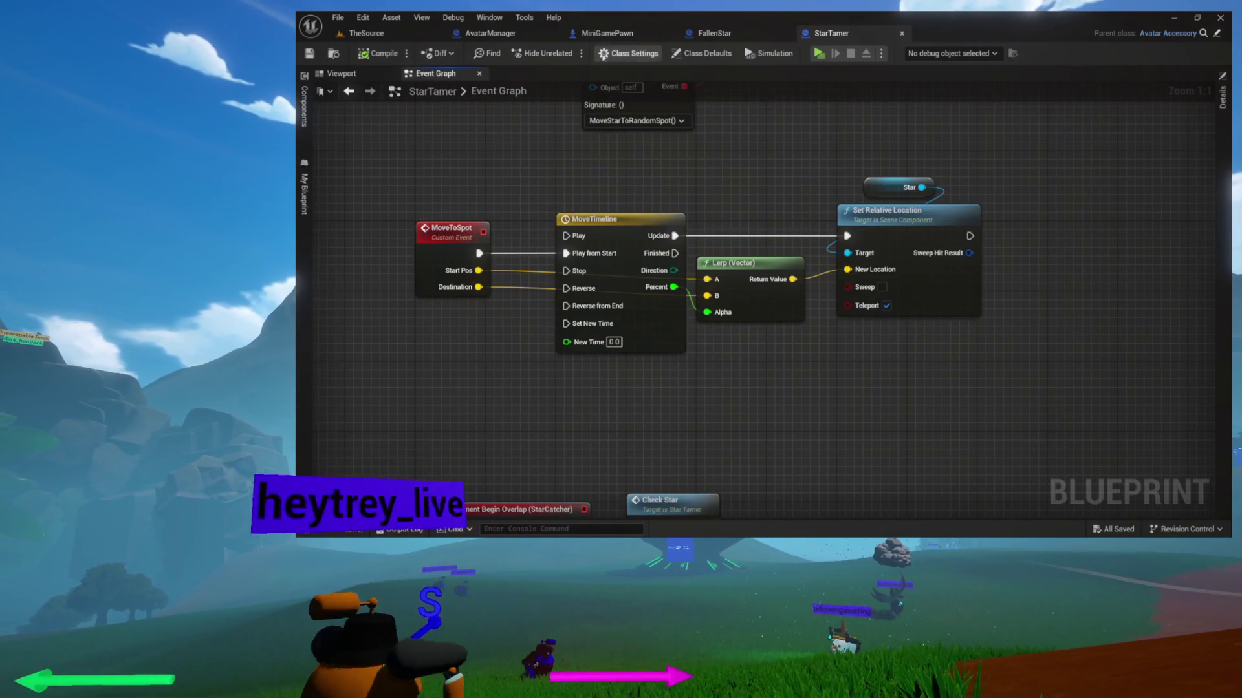
Close the StarTamer and FallenStar blueprints.
click(901, 33)
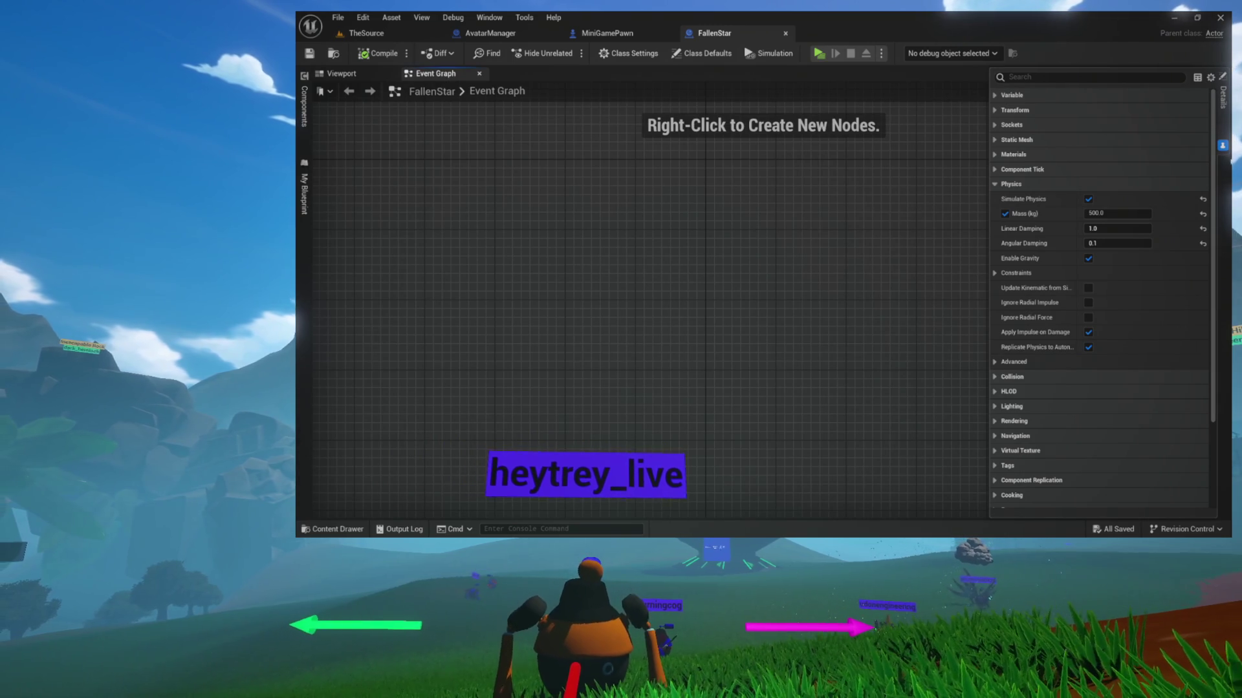
click(1222, 146)
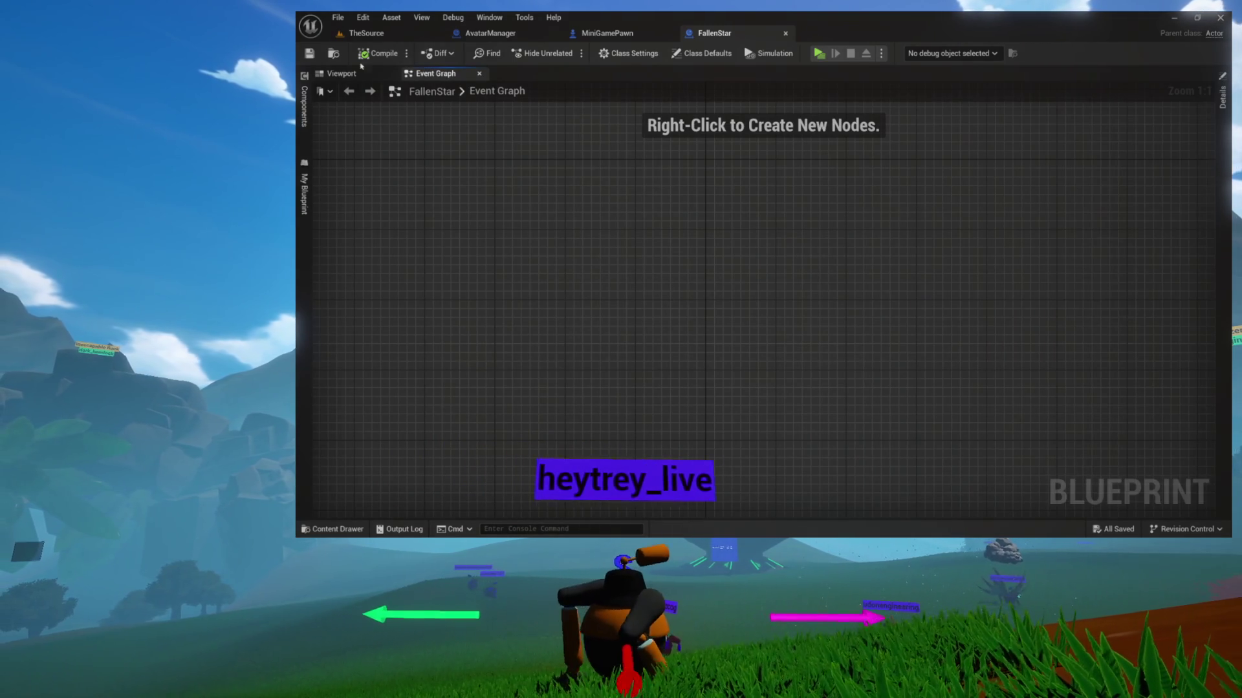
click(340, 73)
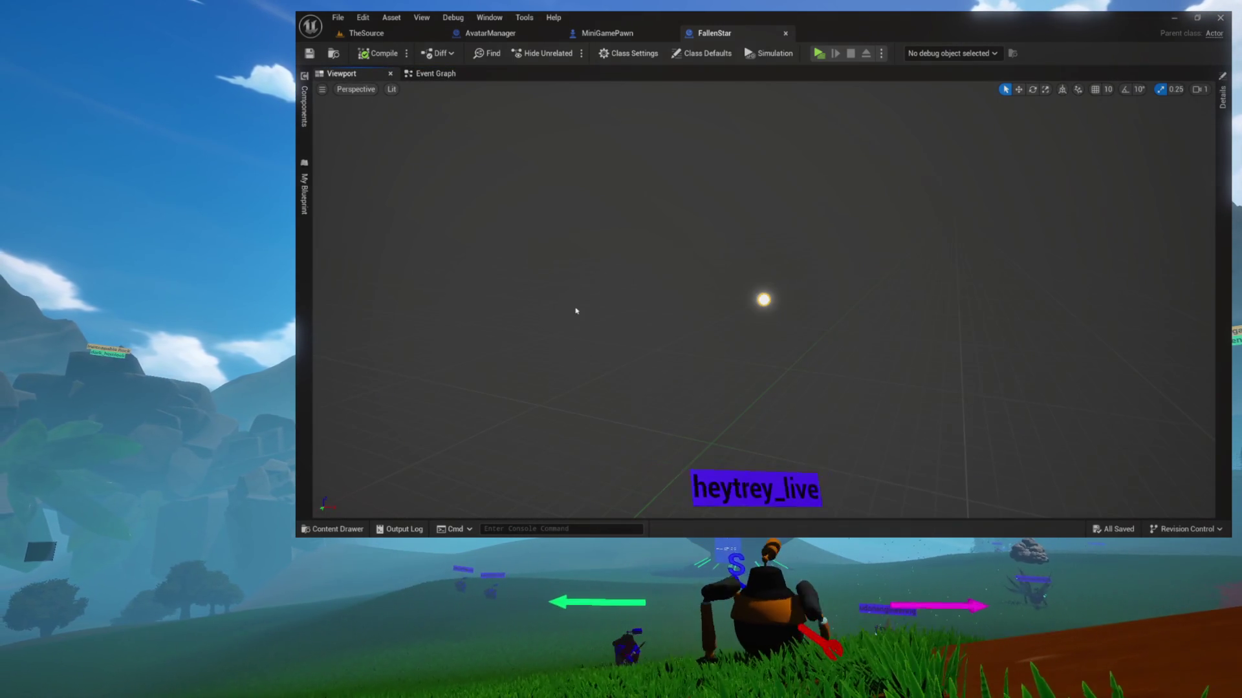
click(784, 34)
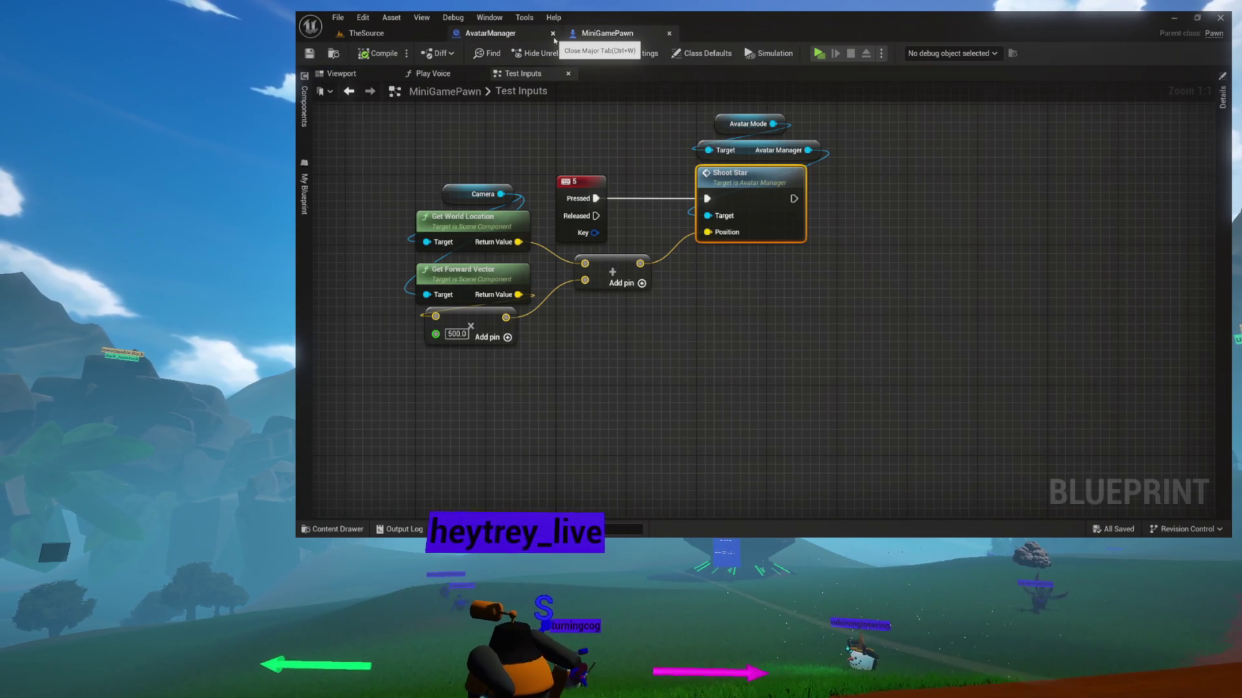
In MiniGamePawn's Test Inputs graph, marquee-select the Avatar Mode, Avatar Manager and Shoot Star nodes.
drag(628, 158, 627, 261)
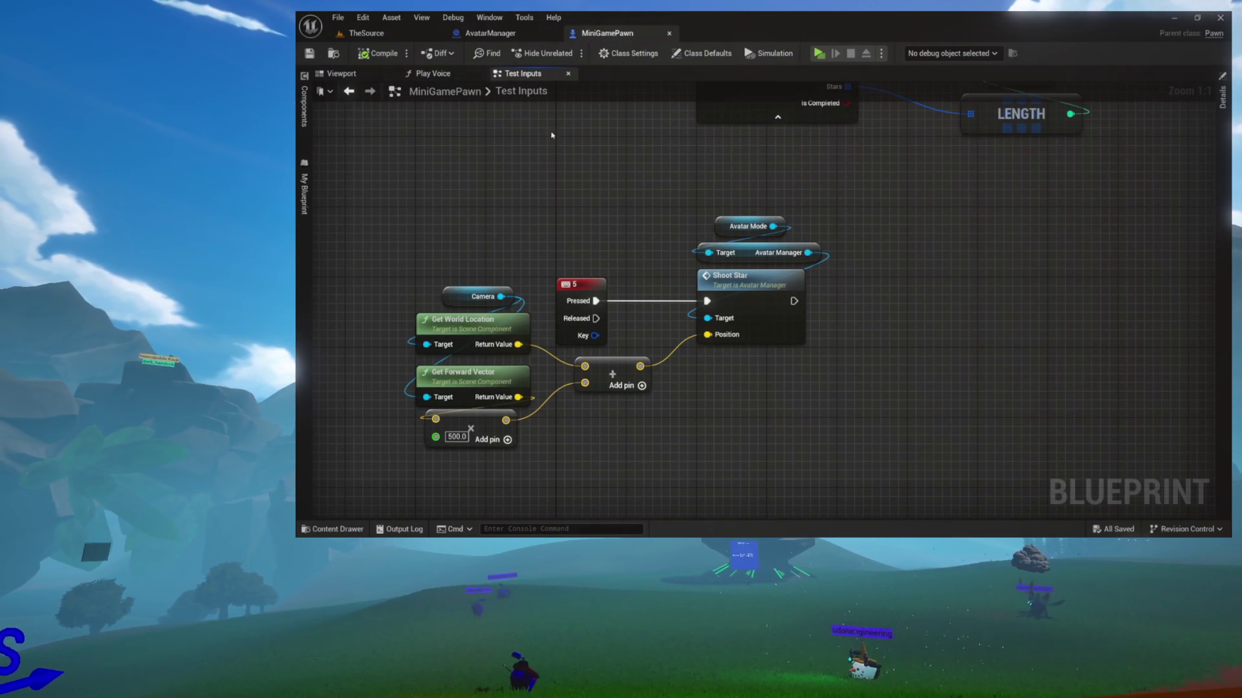
drag(784, 313, 783, 313)
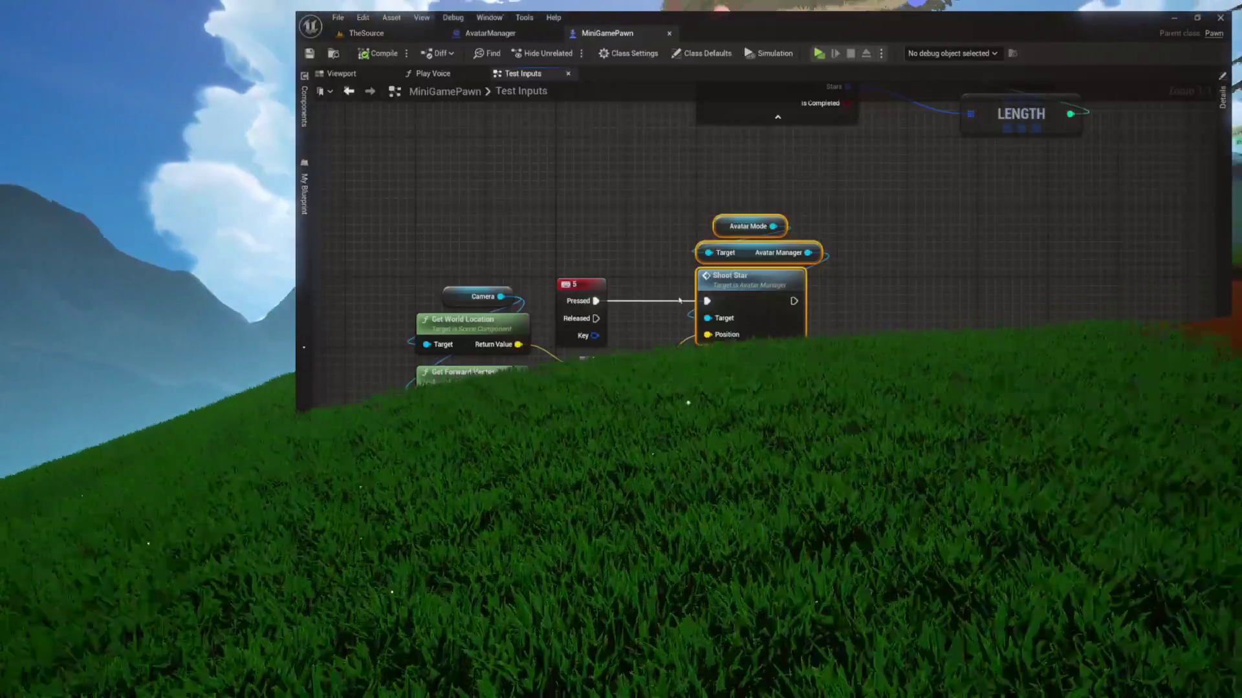
Insert a Print Two Things node after 5 Pressed with Thing One 'STAR' and the Add result in Thing Two.
mouse_move(669, 207)
mouse_down()
mouse_move(738, 256)
mouse_move(1037, 288)
mouse_up()
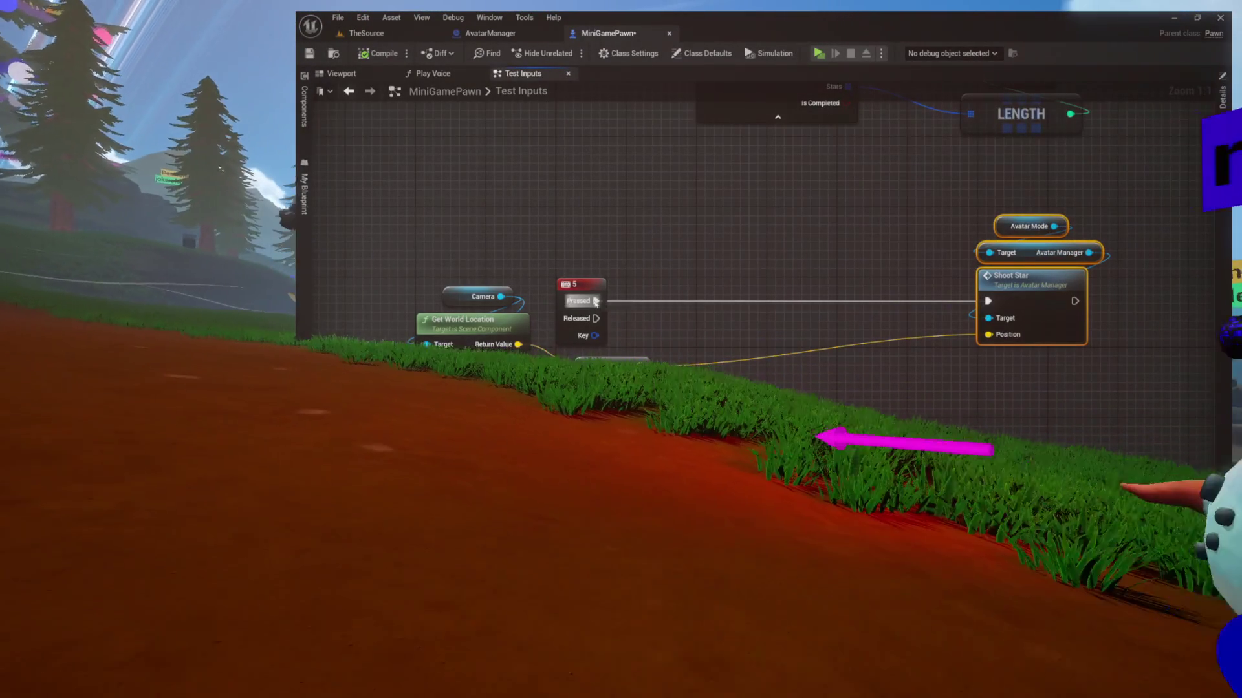
drag(596, 301, 706, 264)
text(print)
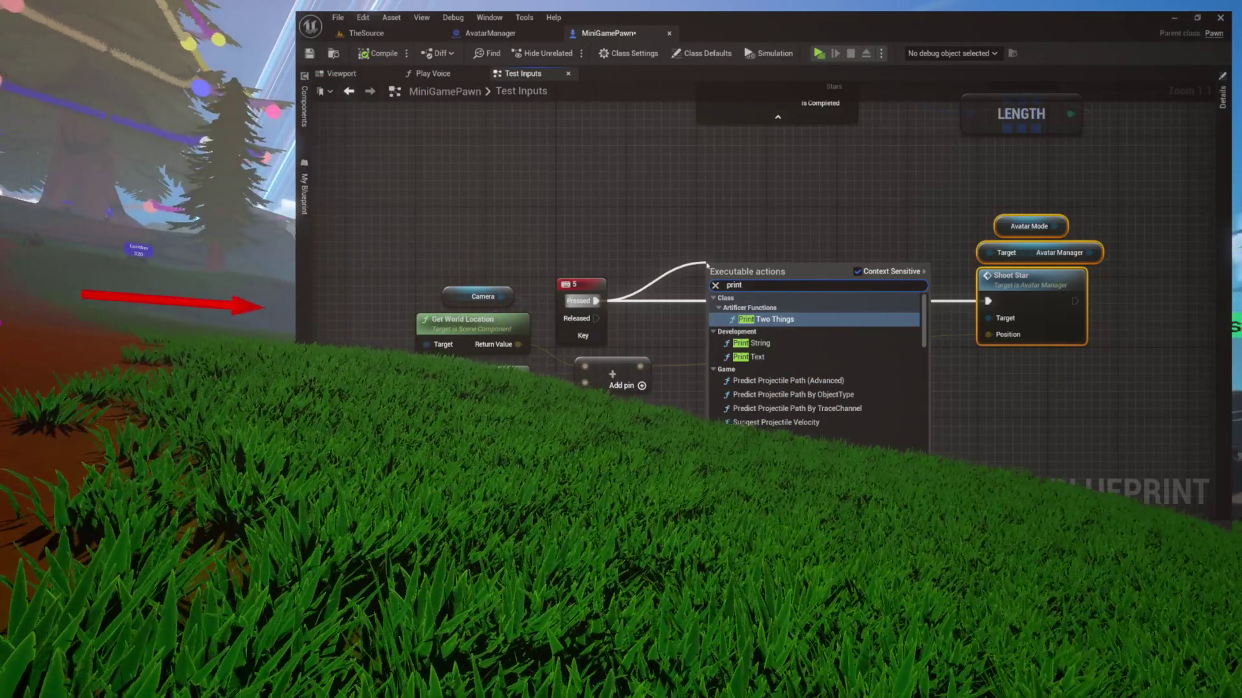
key(Return)
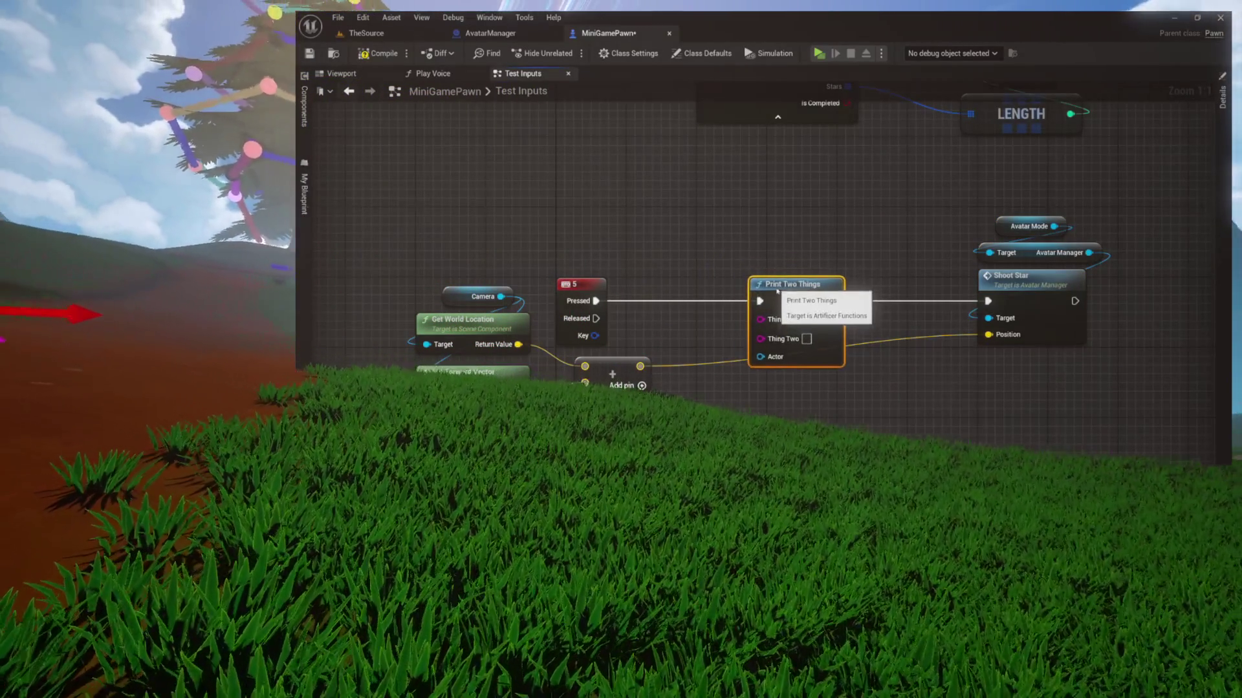
mouse_move(626, 365)
mouse_down()
mouse_move(761, 337)
mouse_move(747, 392)
mouse_up()
key(ctrl+z)
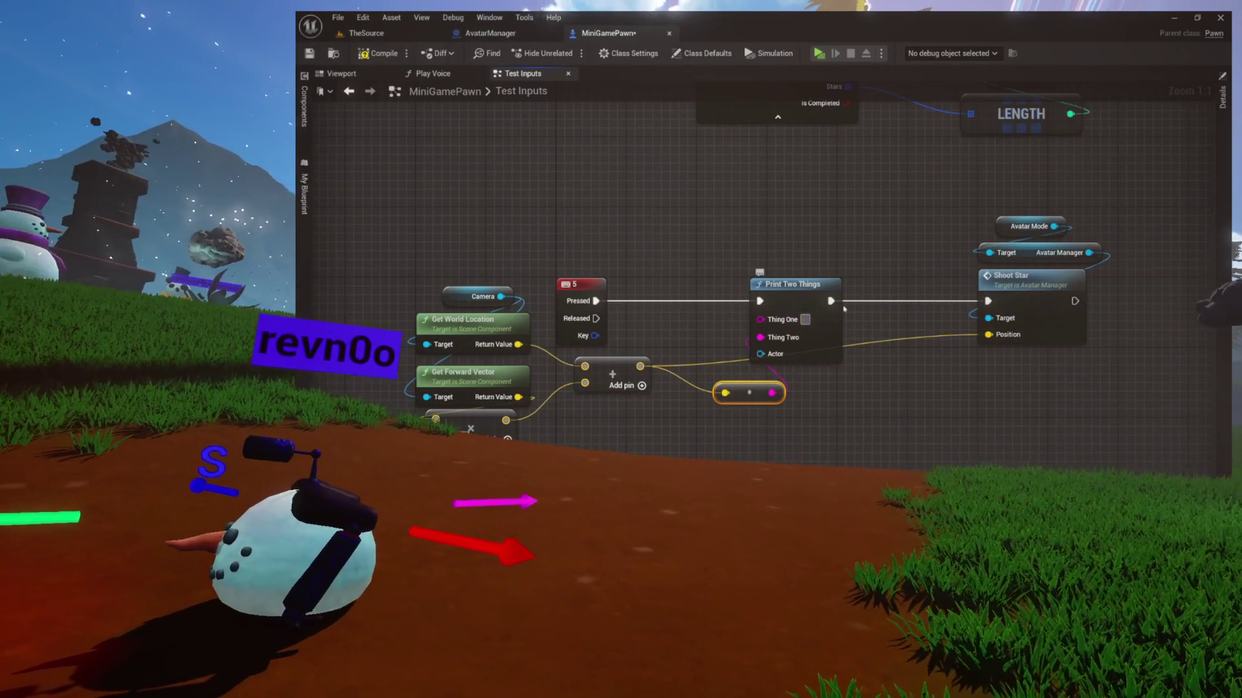
click(804, 319)
text(STAR:)
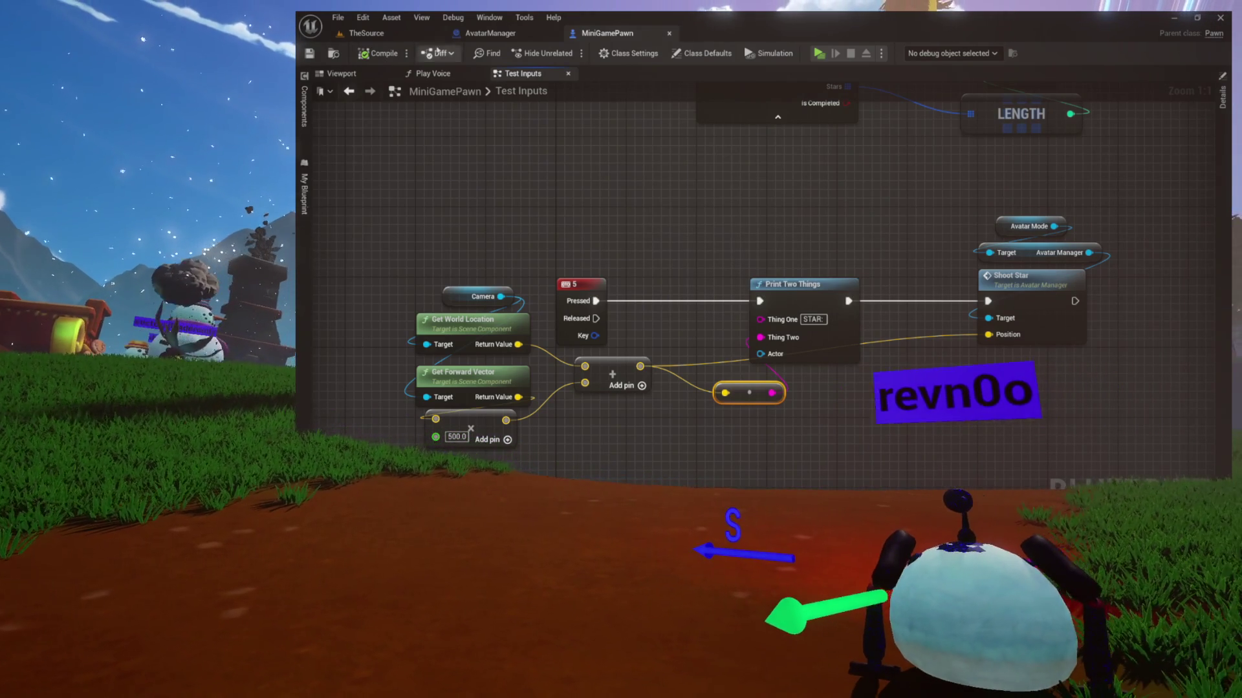
click(402, 33)
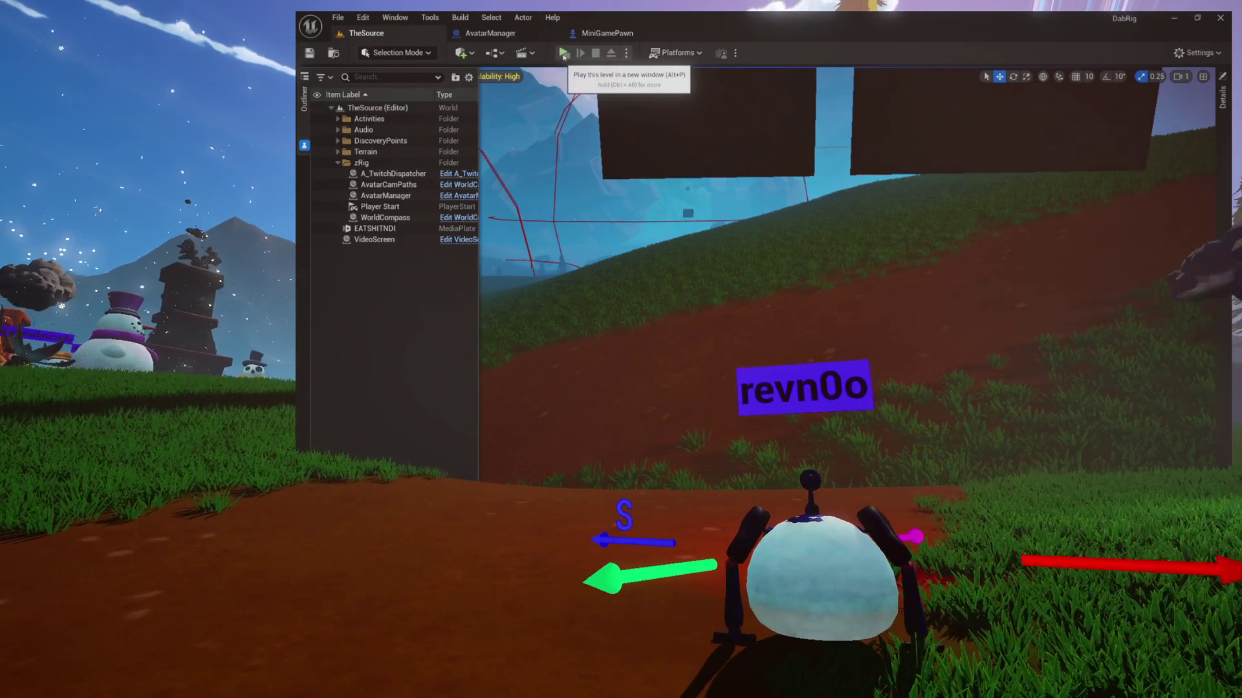
click(564, 52)
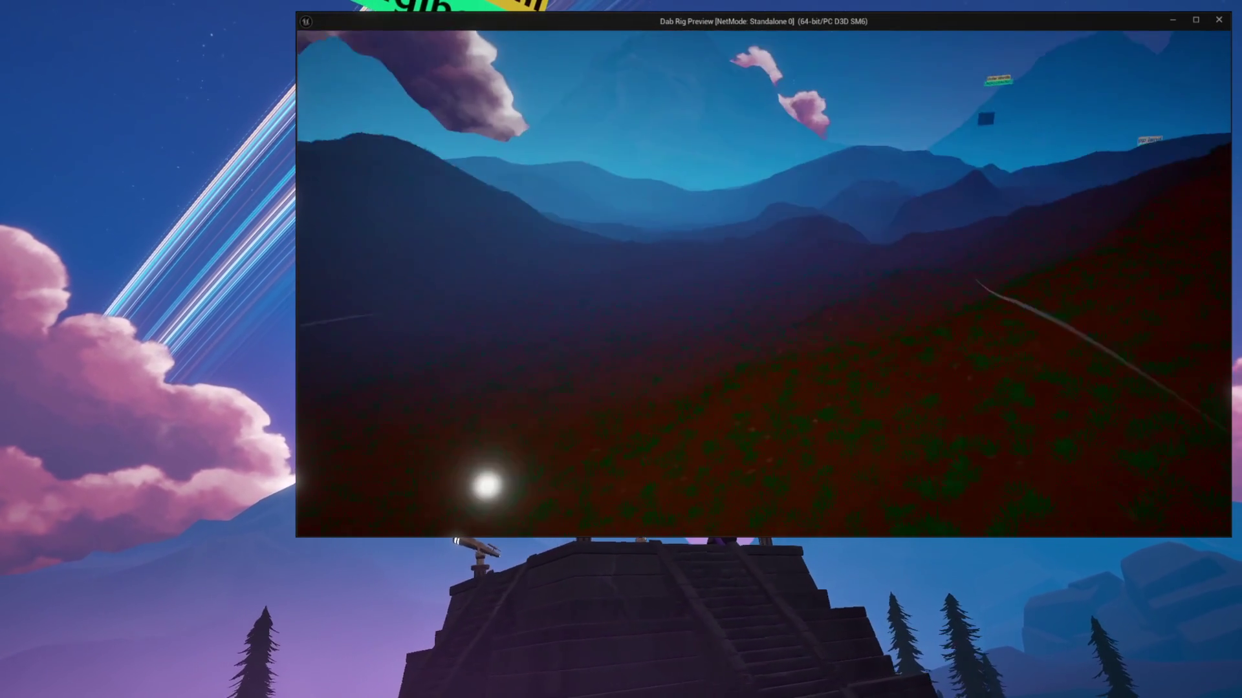
key(Escape)
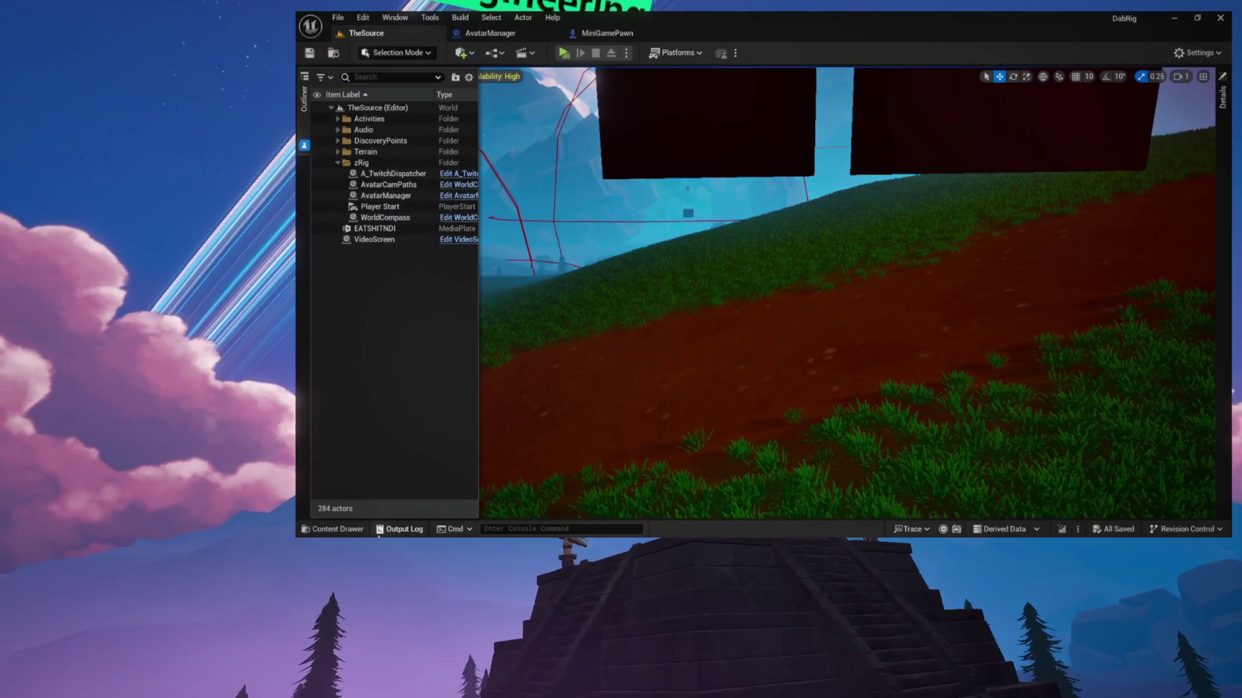
Show the Output Log from the status bar before playing the level.
click(398, 529)
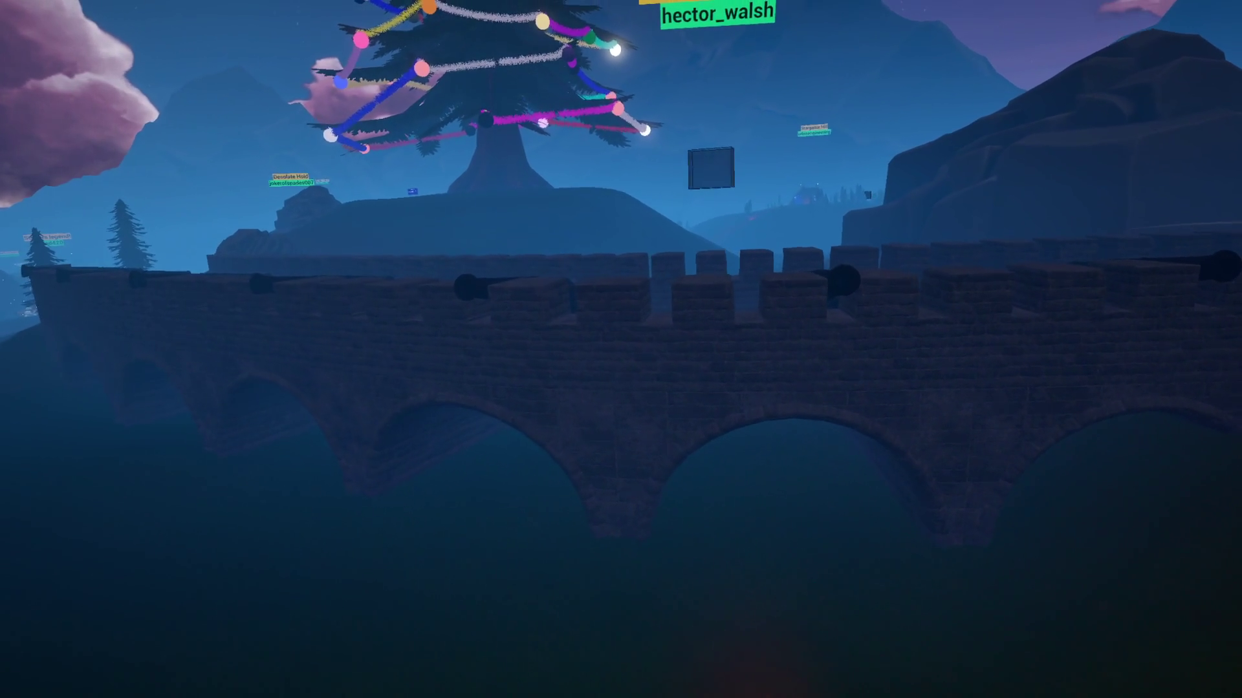
Walk forward in play mode over the stone bridge, along the grassy slope and down into the valley.
key(w)
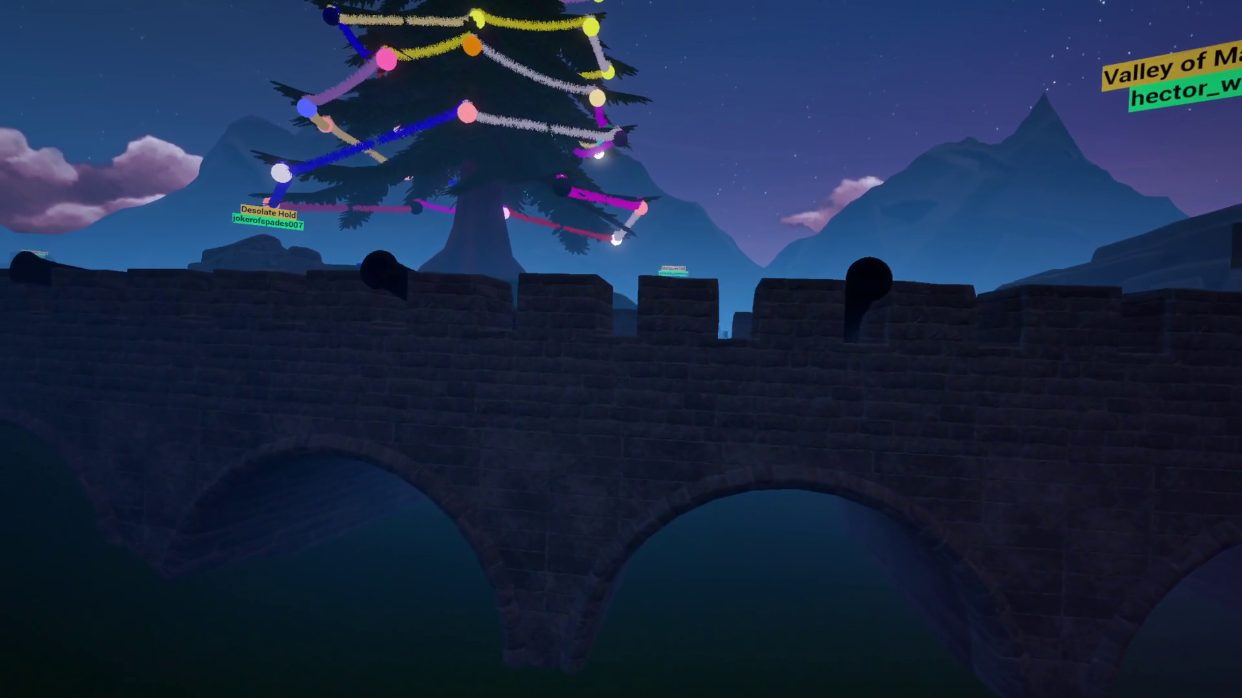
key(w)
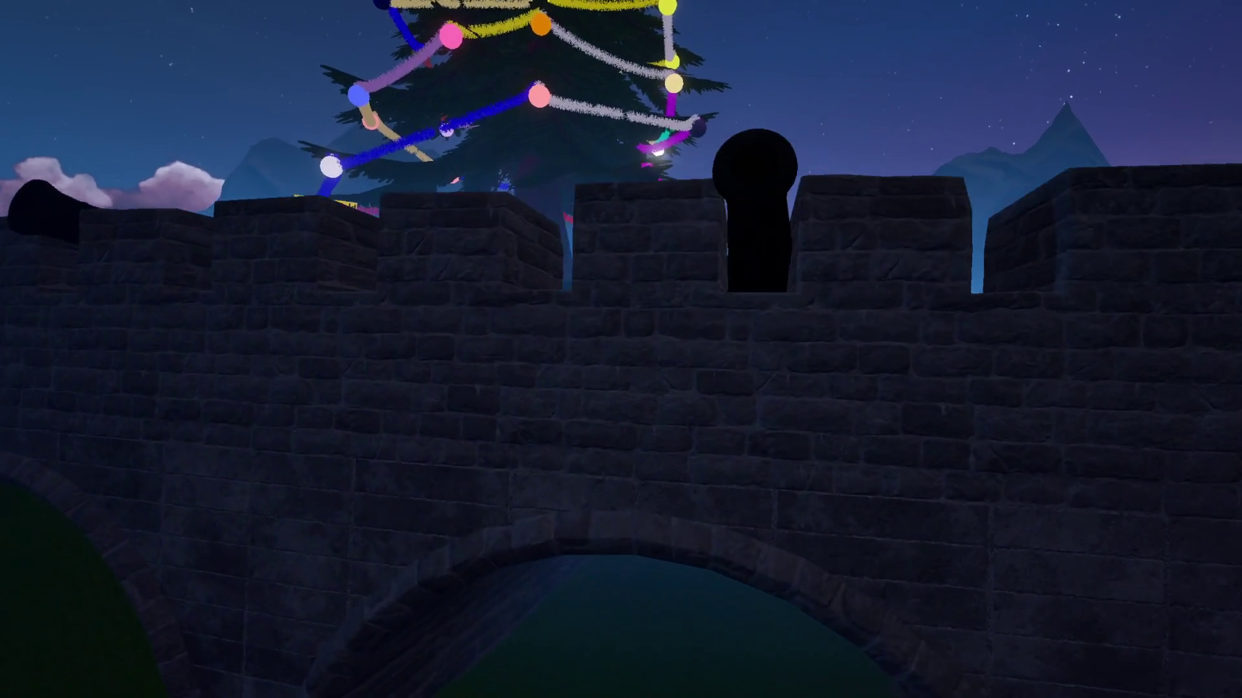
key(w)
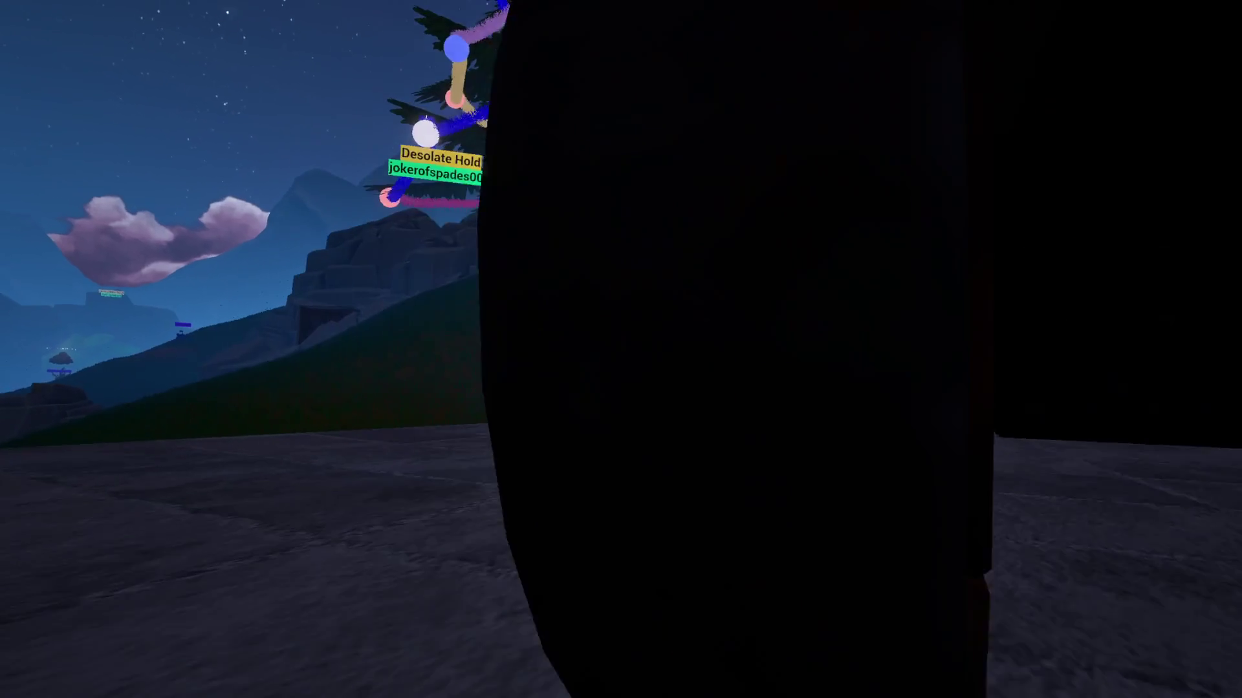
key(w)
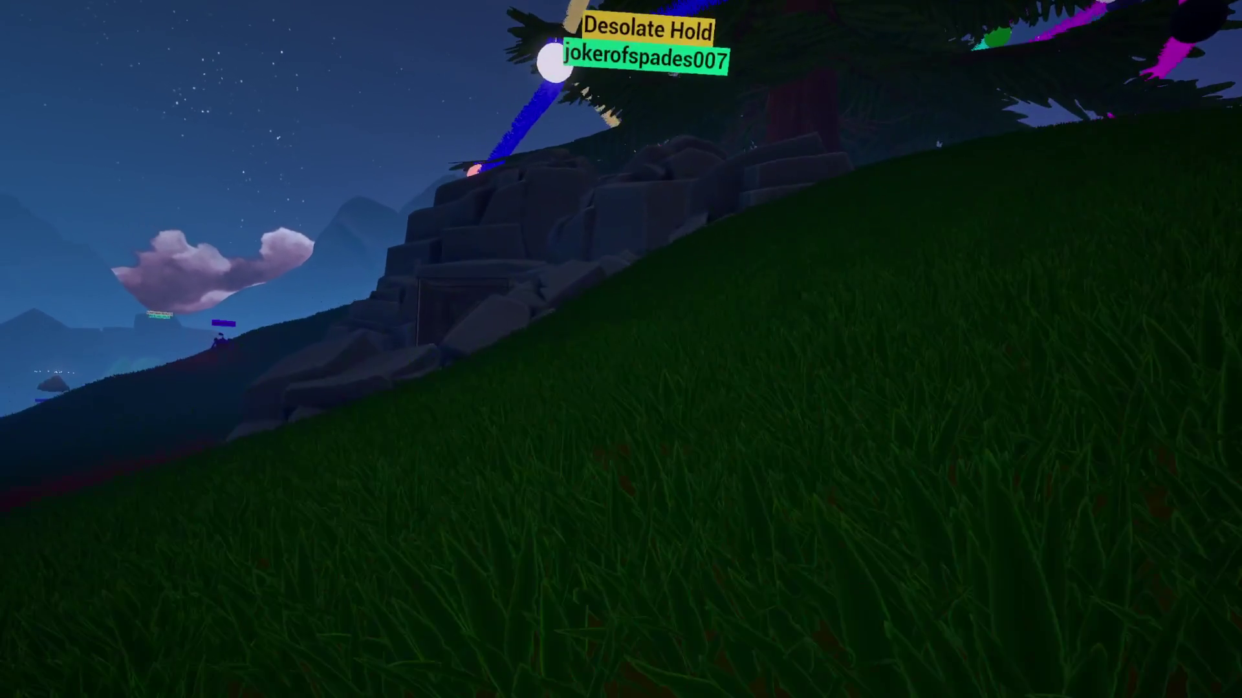
key(w)
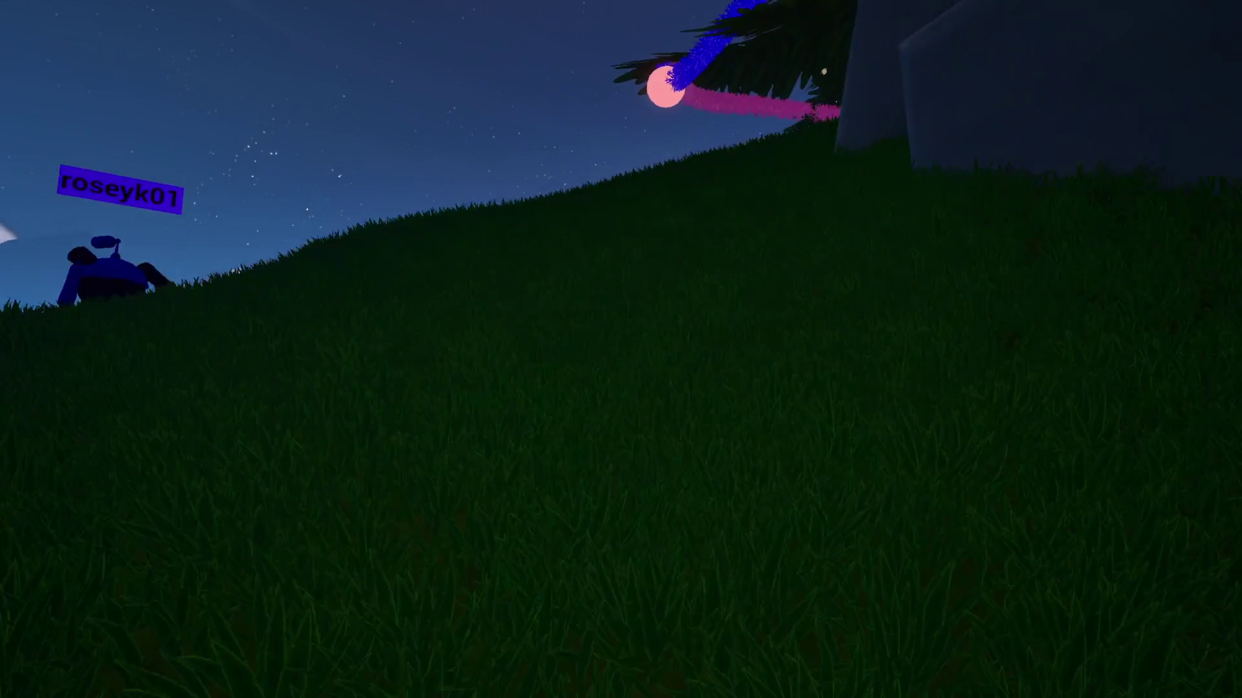
key(w)
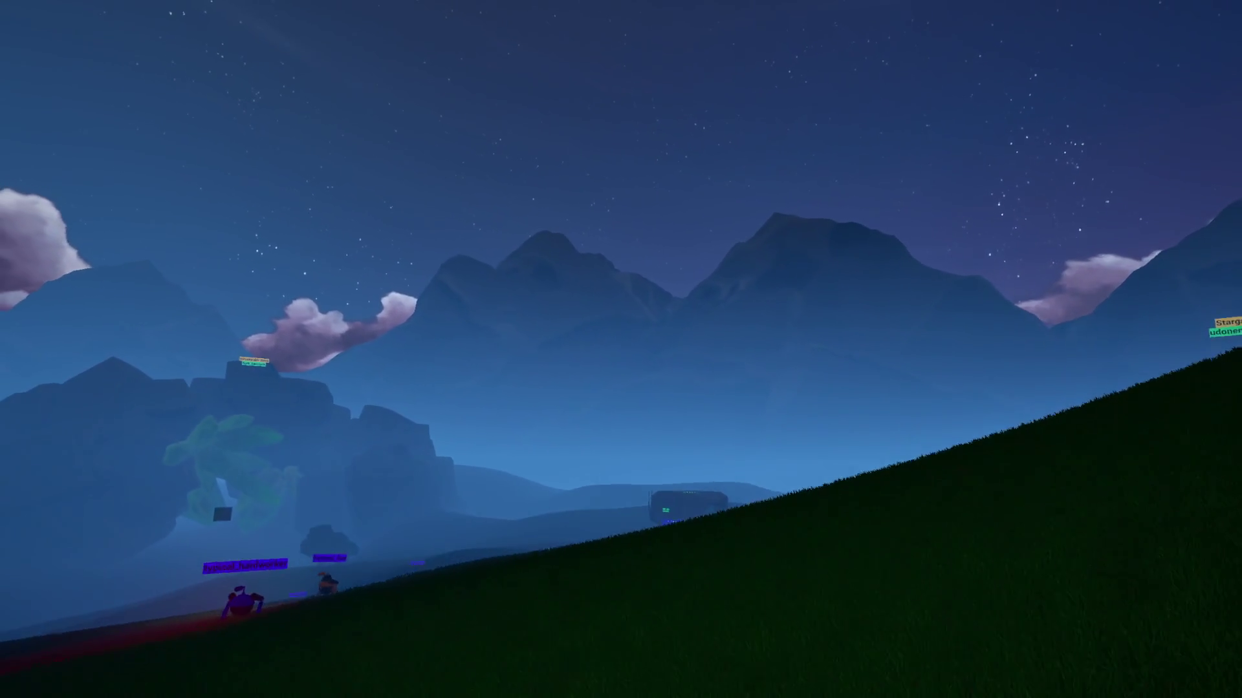
key(w)
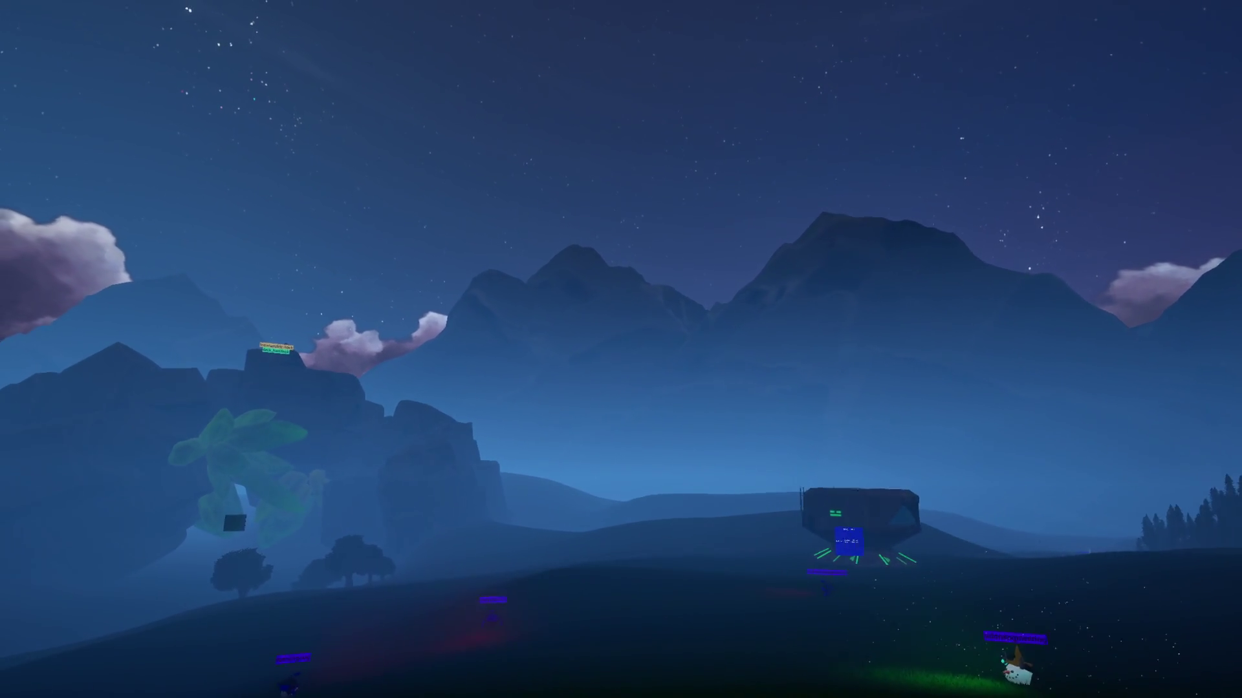
Stop the play session and switch to the MiniGamePawn blueprint graph.
key(Escape)
click(736, 309)
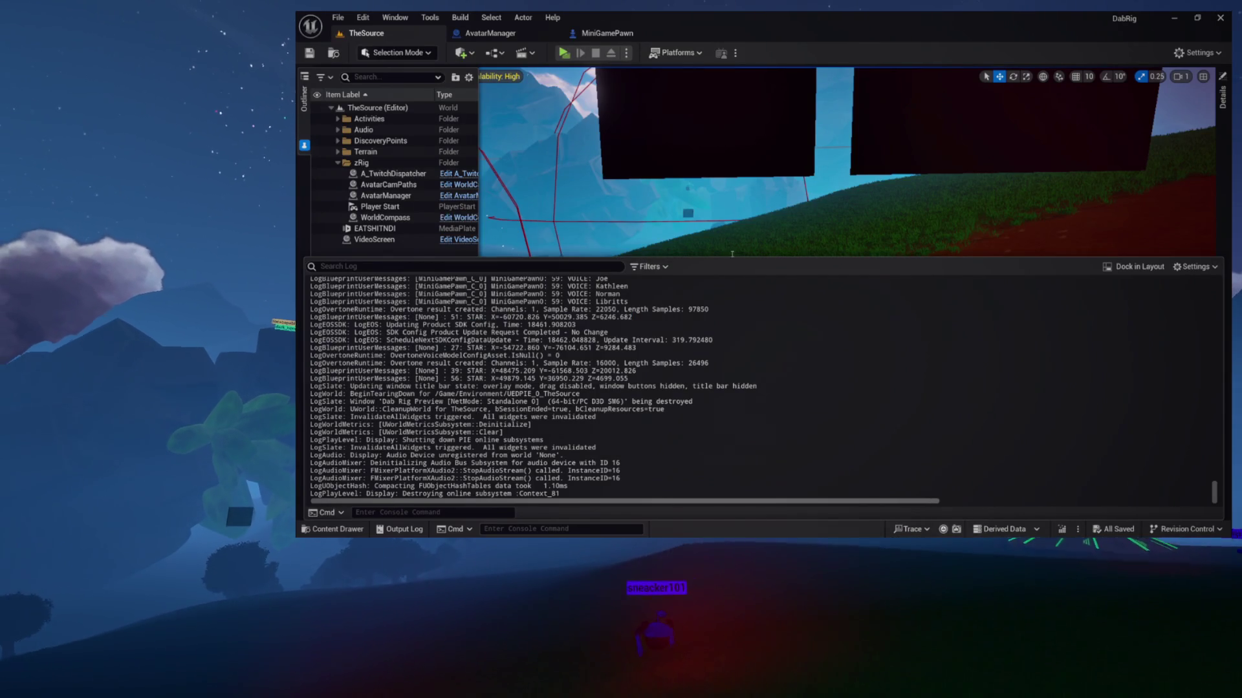
click(609, 34)
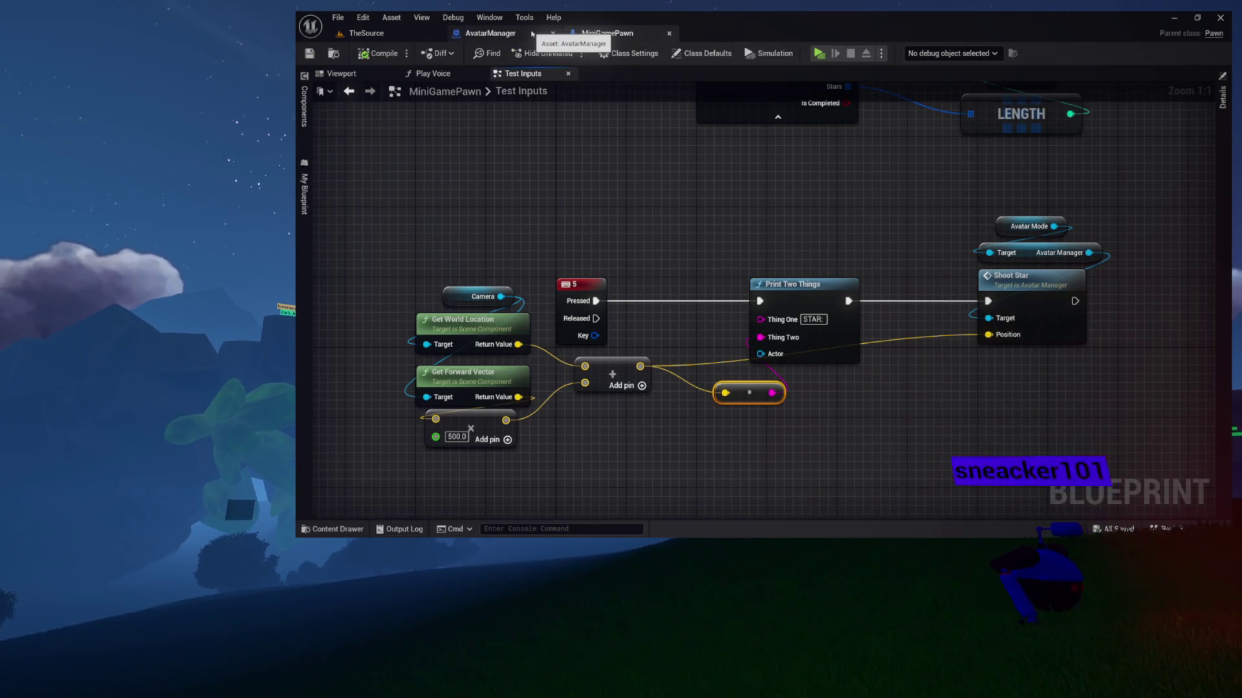
From TheSource's Outliner, open the XmasTree_2024 blueprint and show its 3D viewport preview.
click(389, 35)
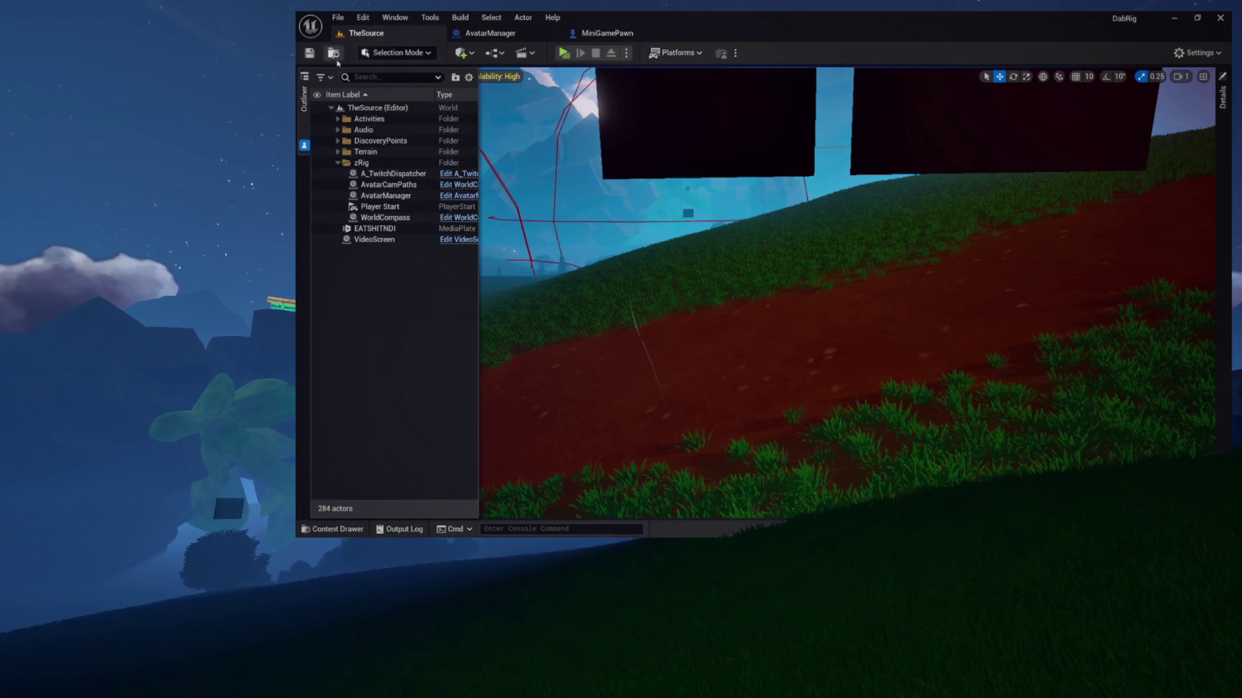
click(305, 132)
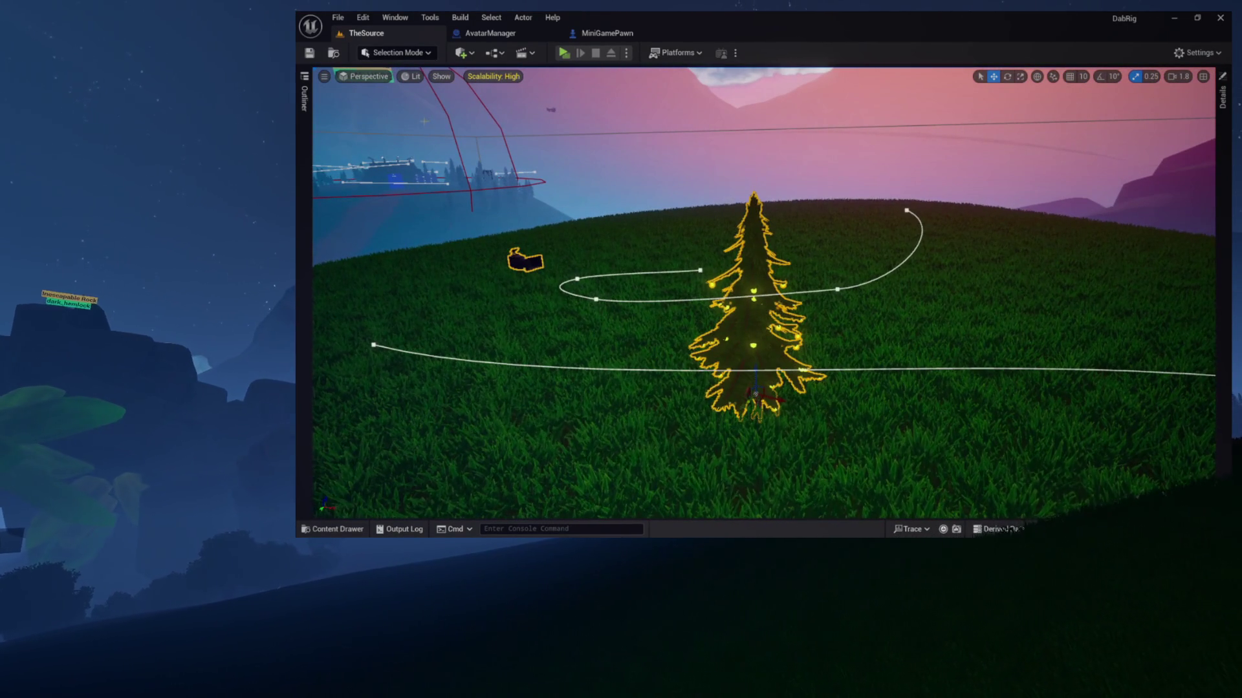
click(307, 99)
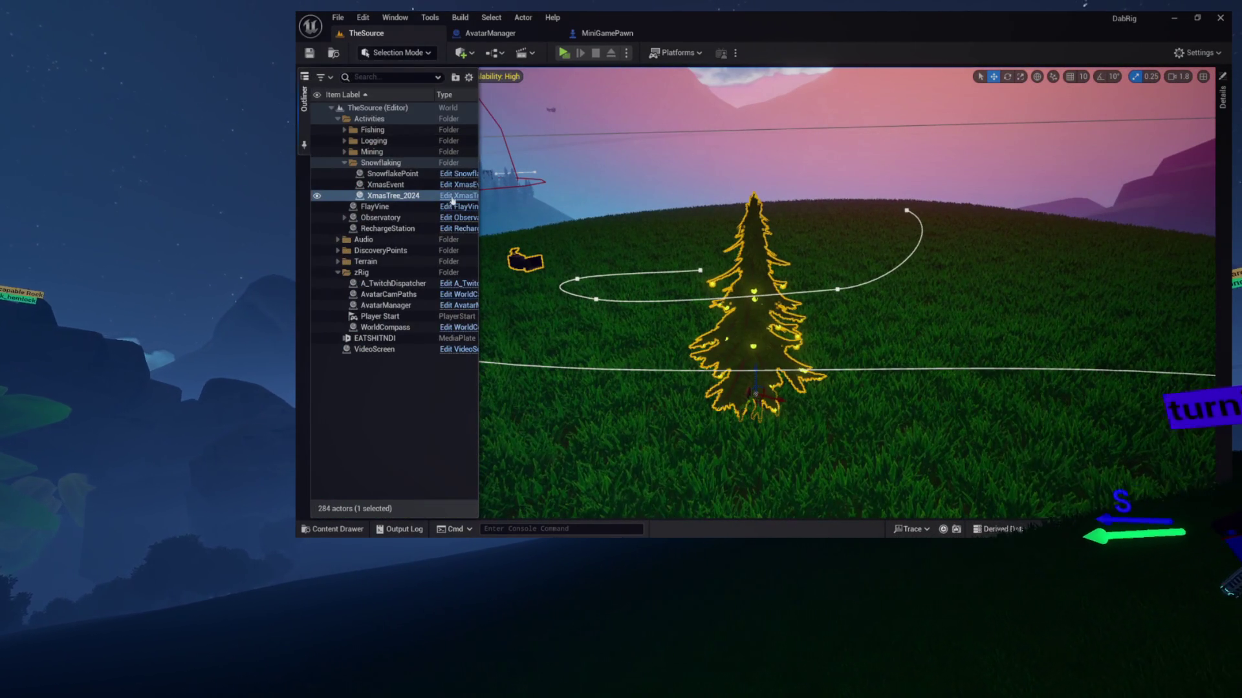
click(453, 196)
click(341, 73)
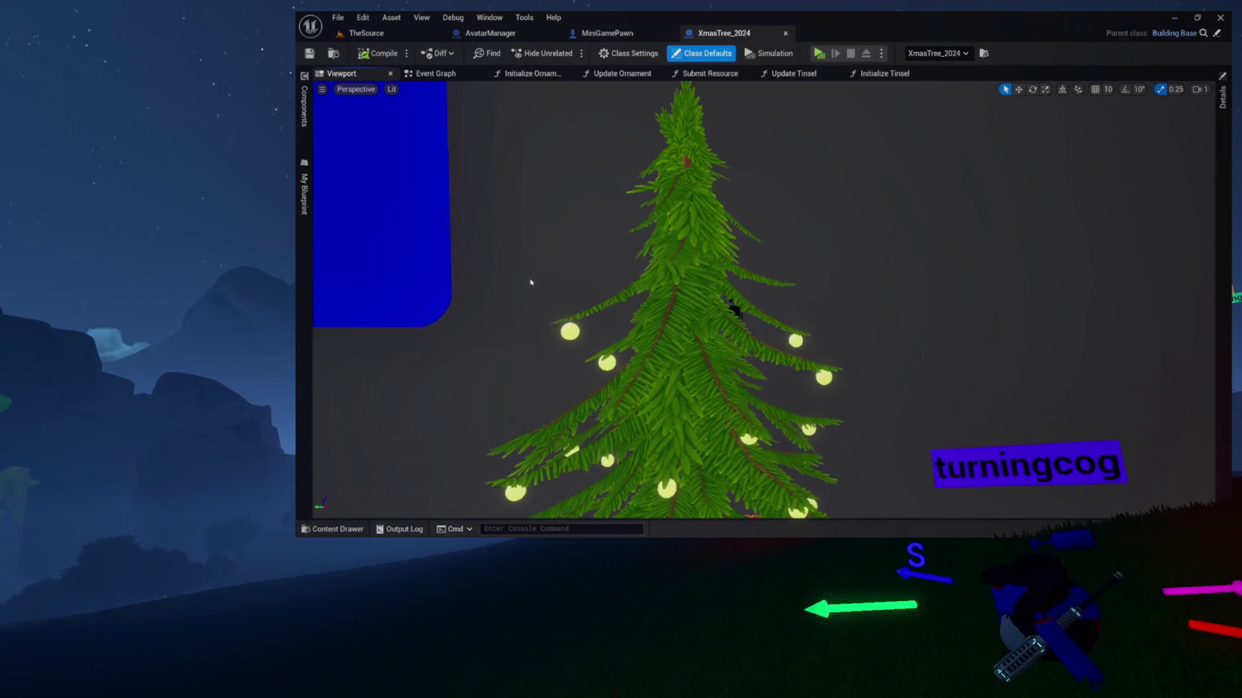
click(305, 109)
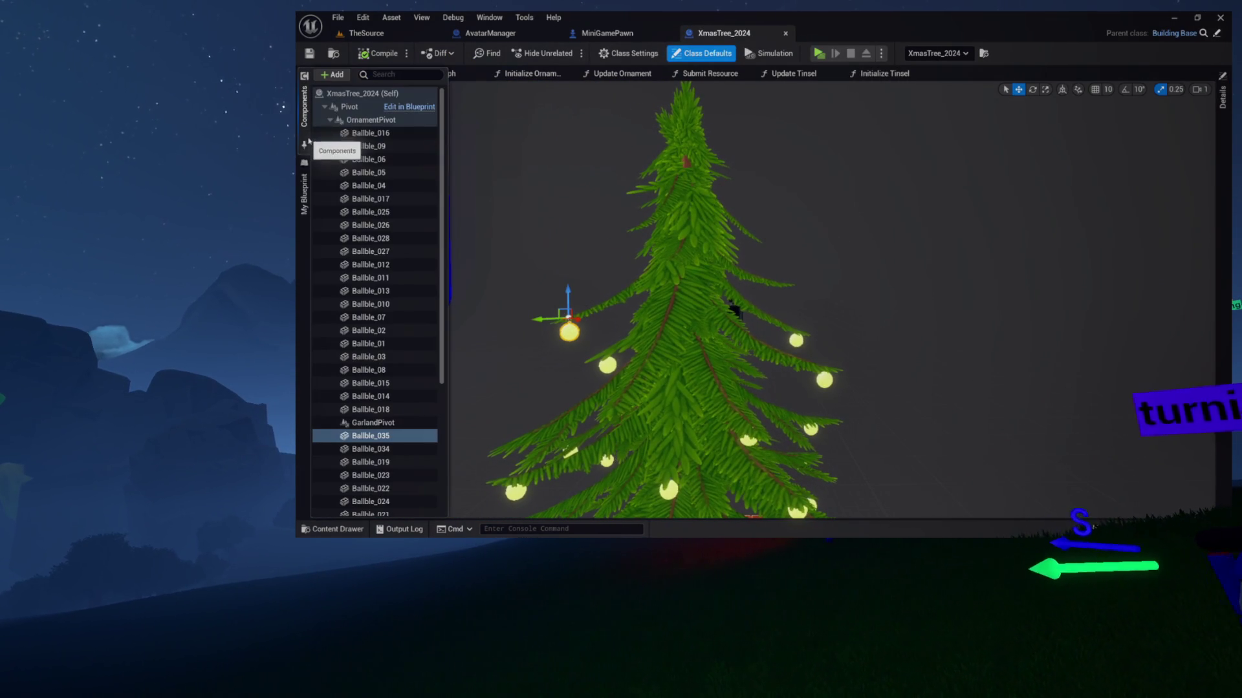
scroll(519, 205, down, 3)
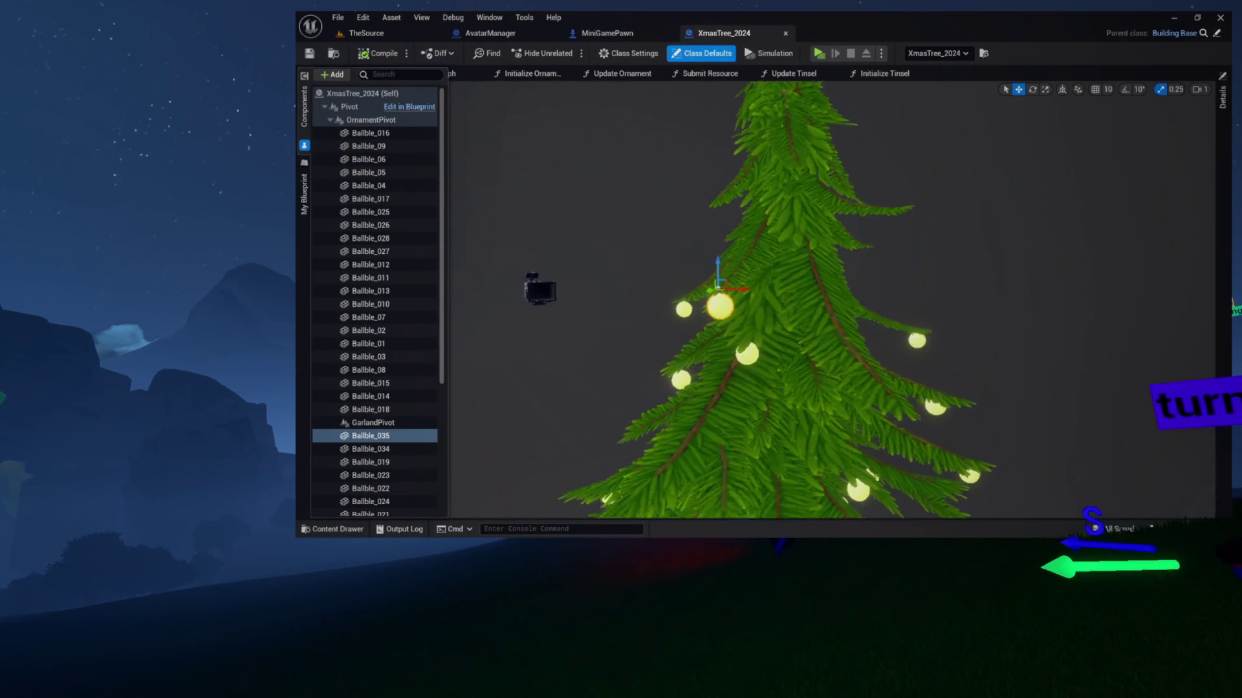
scroll(357, 313, down, 3)
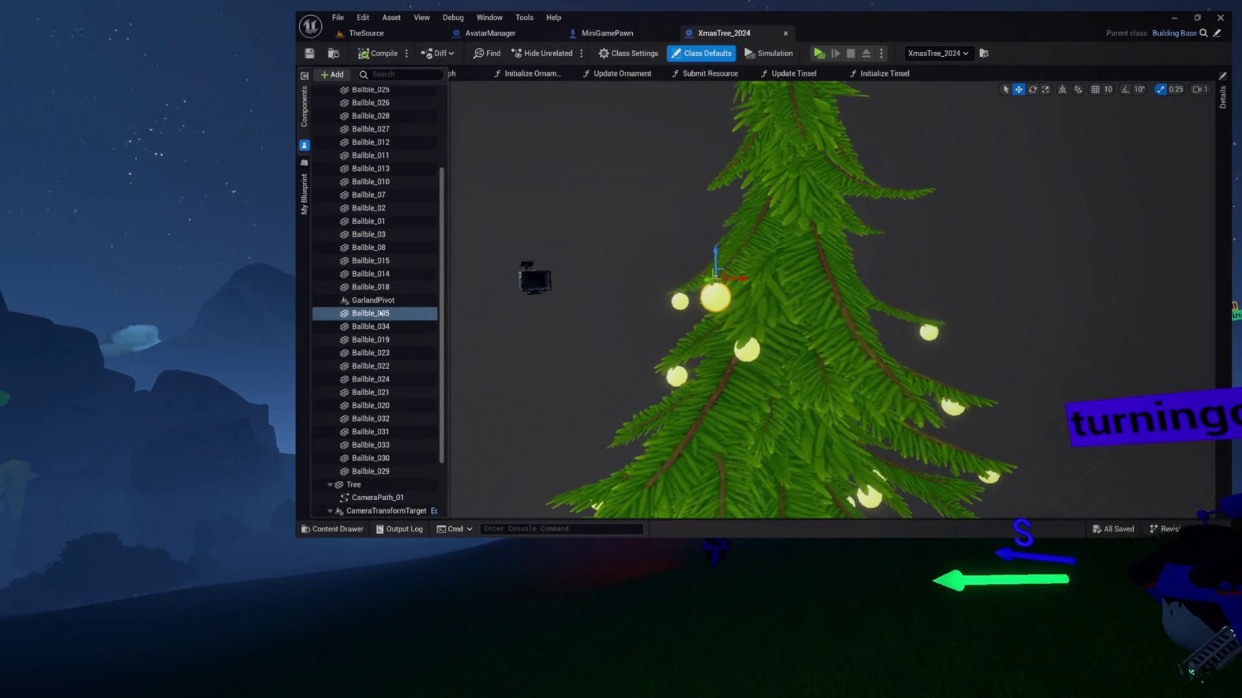
click(393, 315)
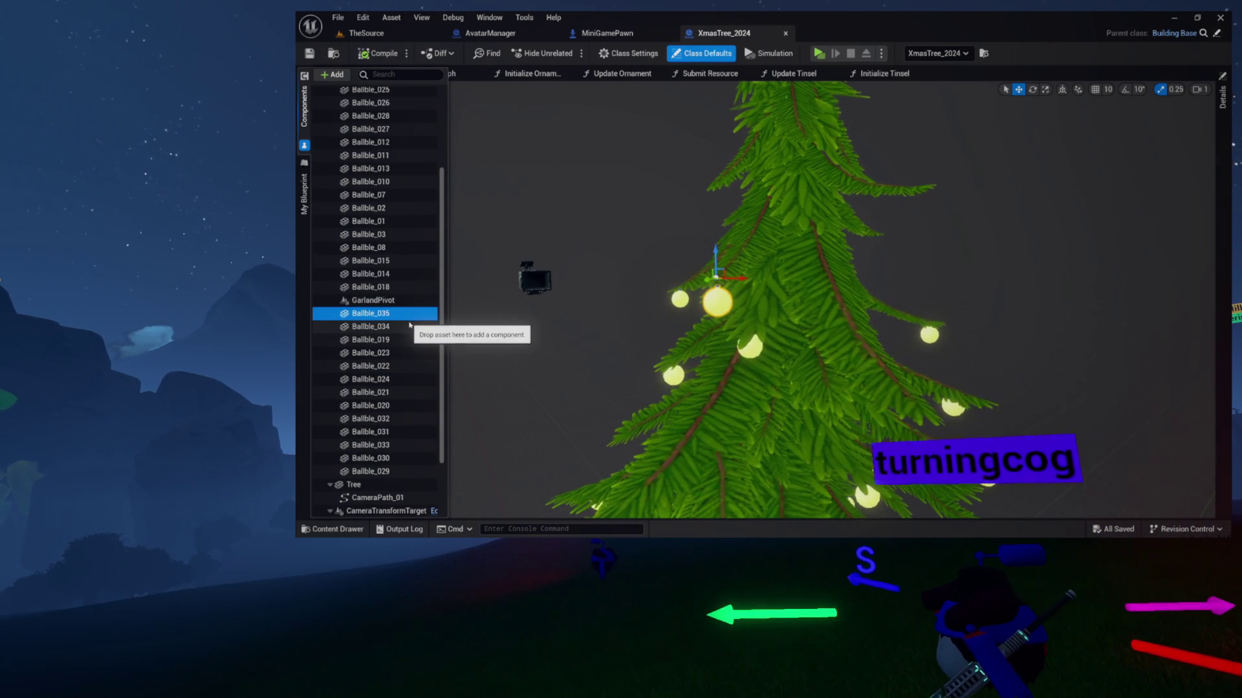
key(ctrl+d)
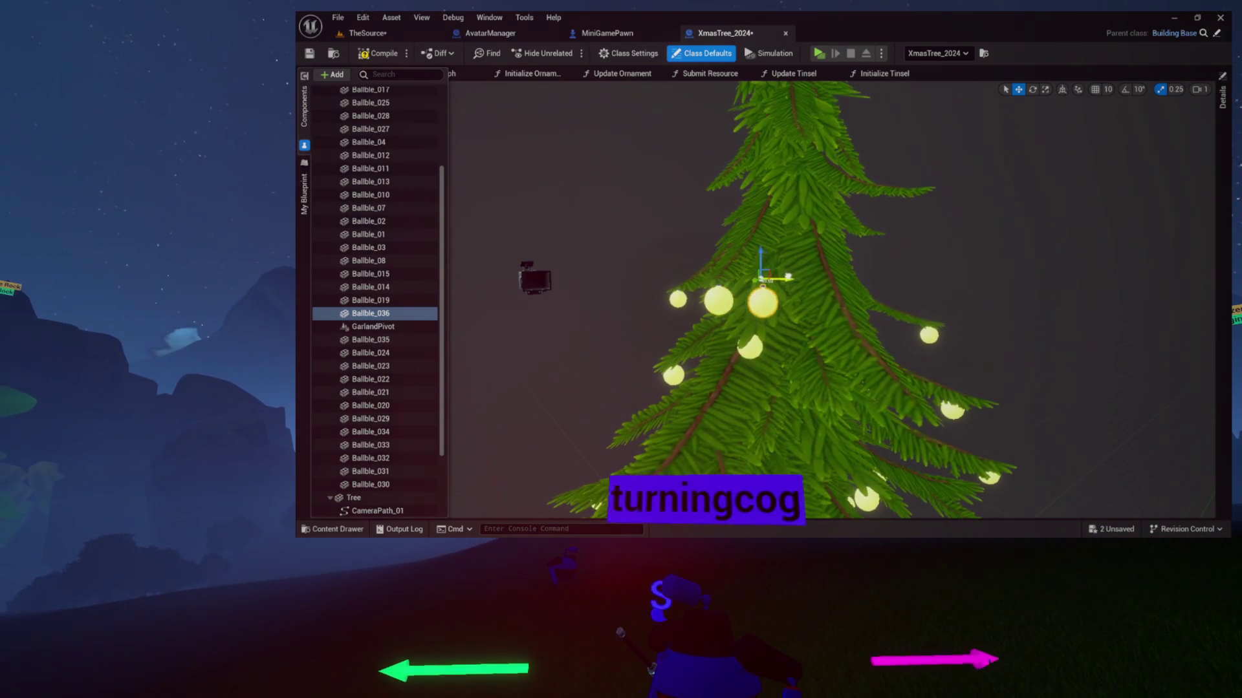
scroll(831, 298, down, 3)
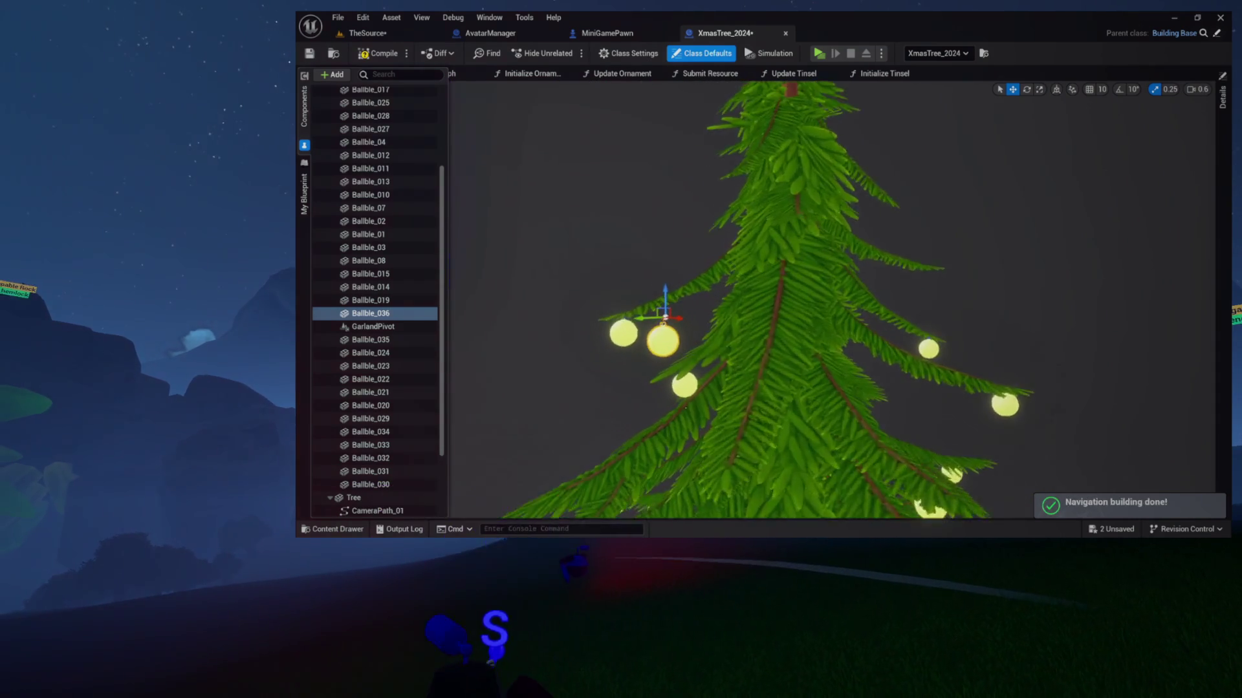
drag(565, 250, 699, 255)
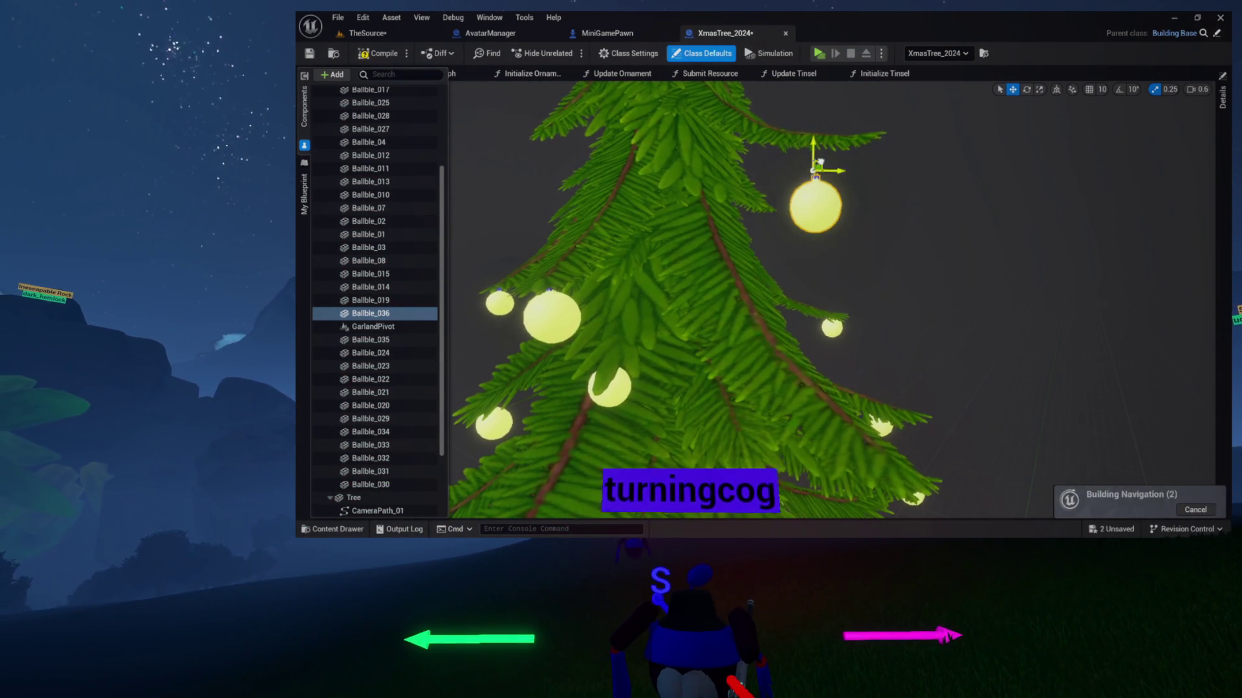
scroll(846, 125, up, 5)
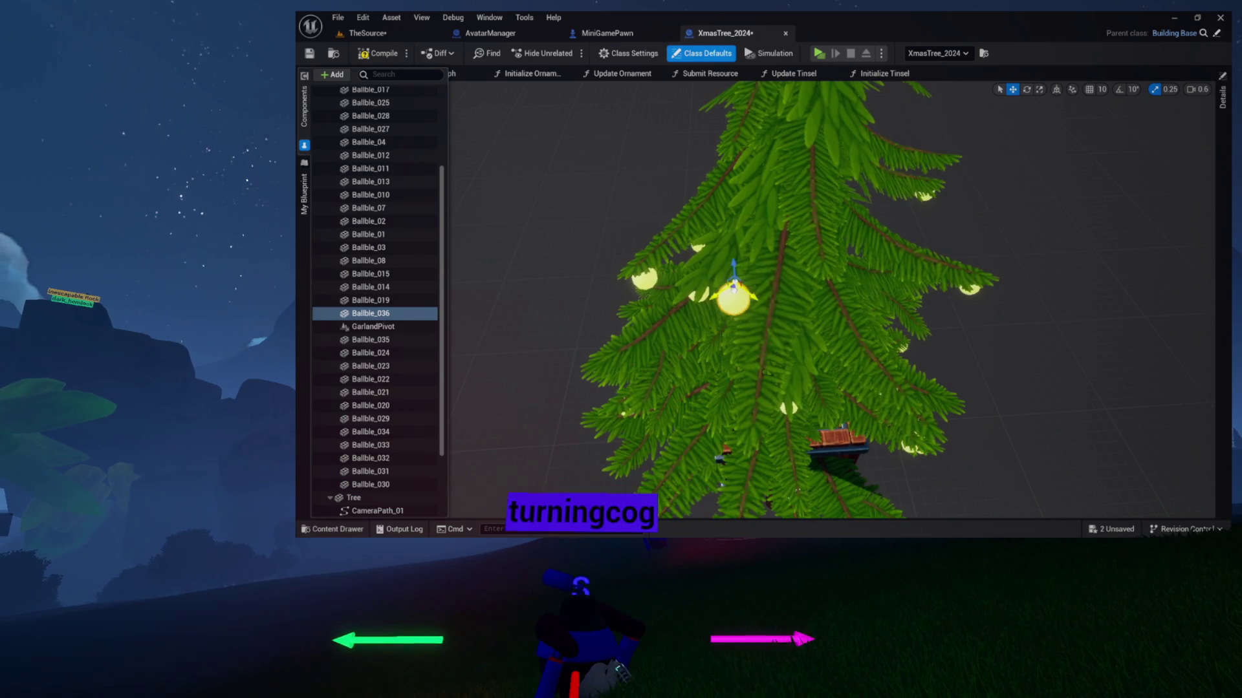
scroll(832, 300, up, 5)
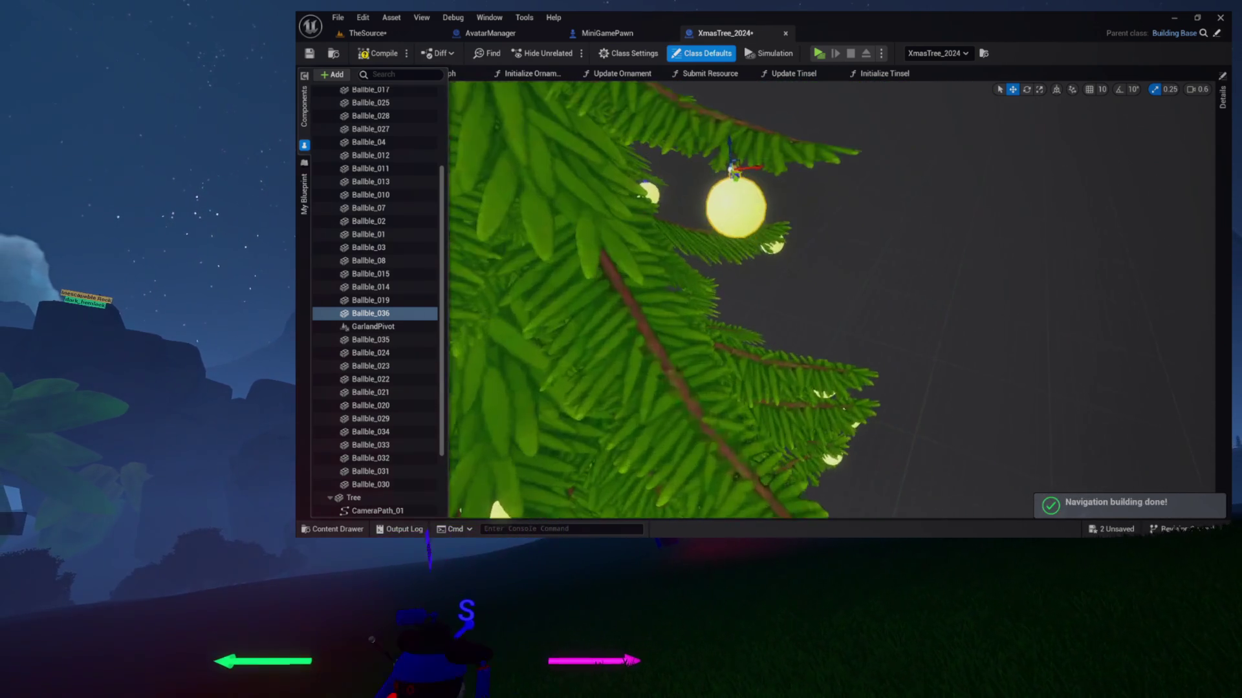
scroll(831, 299, down, 2)
drag(589, 505, 796, 271)
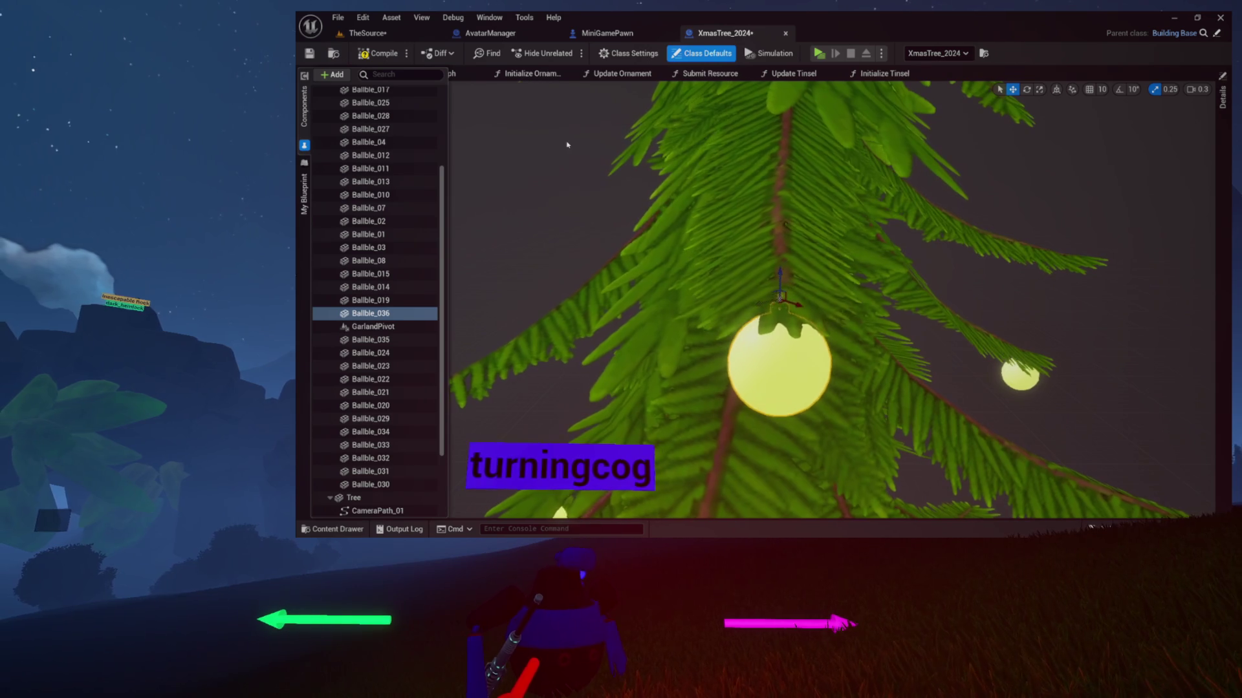
mouse_move(617, 141)
mouse_down()
mouse_move(710, 393)
mouse_move(992, 276)
mouse_up()
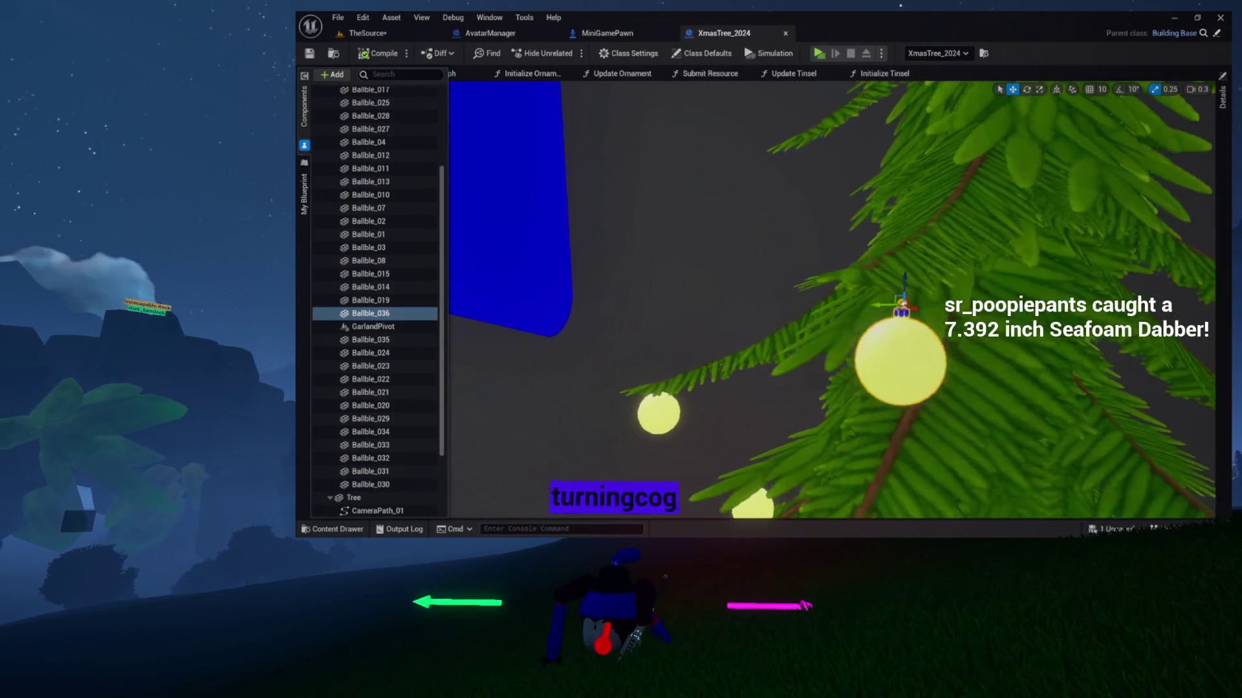
click(355, 315)
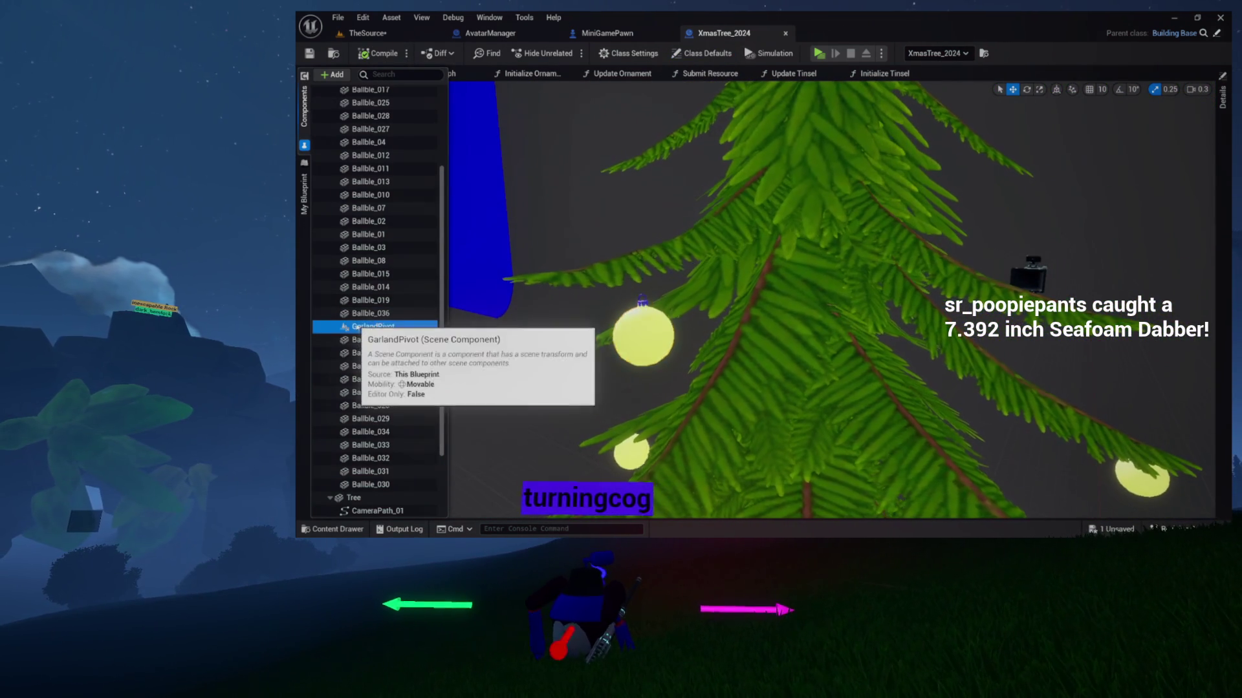
Duplicate the selected Ballble ornament with Ctrl+D and orbit in to check the new ball.
key(ctrl+d)
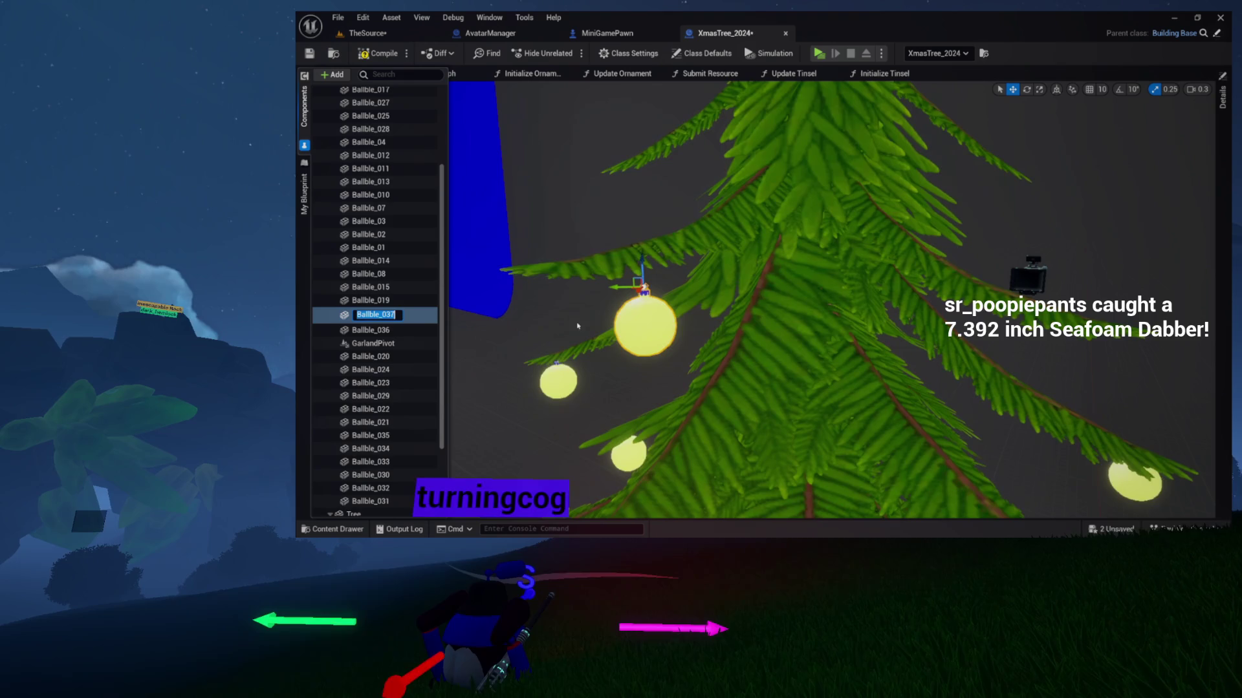
drag(592, 310, 580, 282)
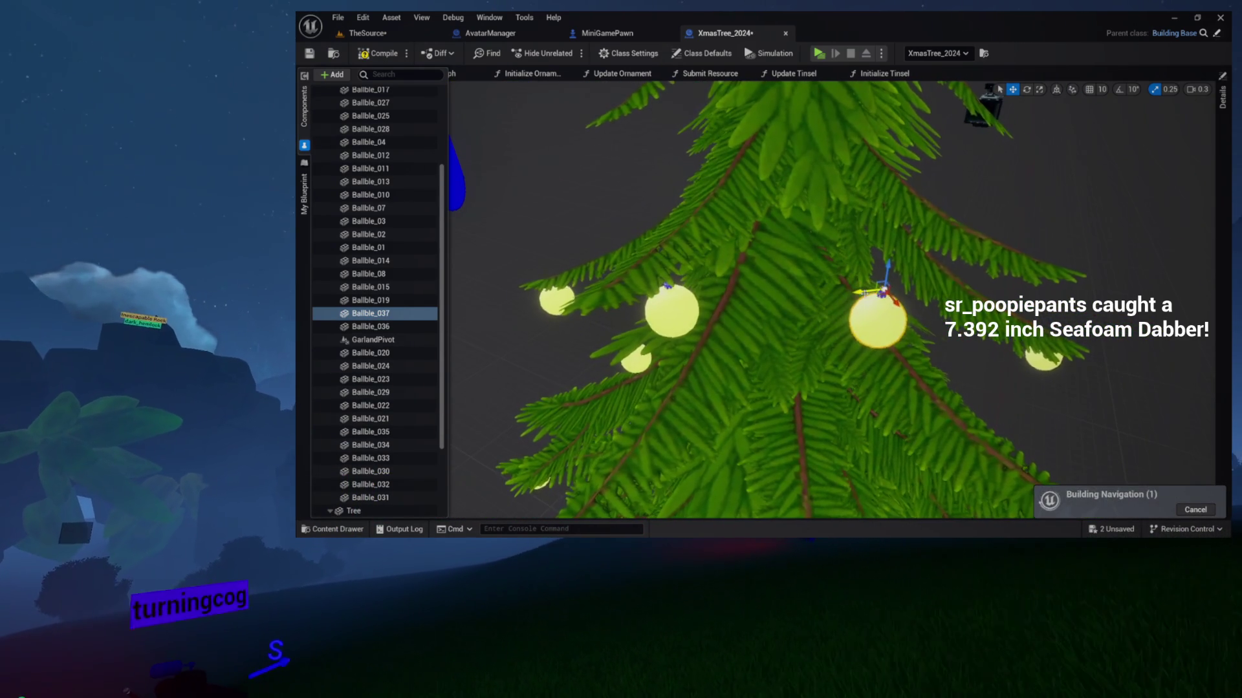
mouse_move(835, 291)
mouse_down()
mouse_move(680, 214)
mouse_move(825, 252)
mouse_up()
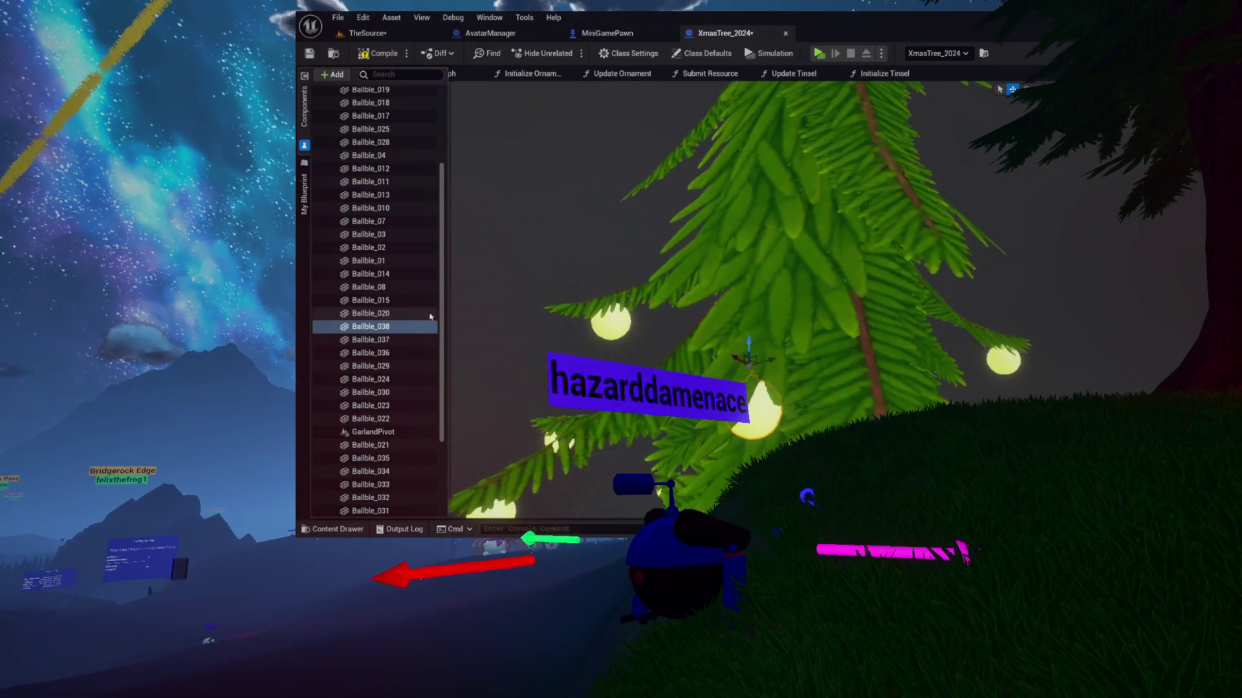
Duplicate Ballble_038 into Ballble_039, then duplicate Ballble_020 into Ballble_040.
key(ctrl+d)
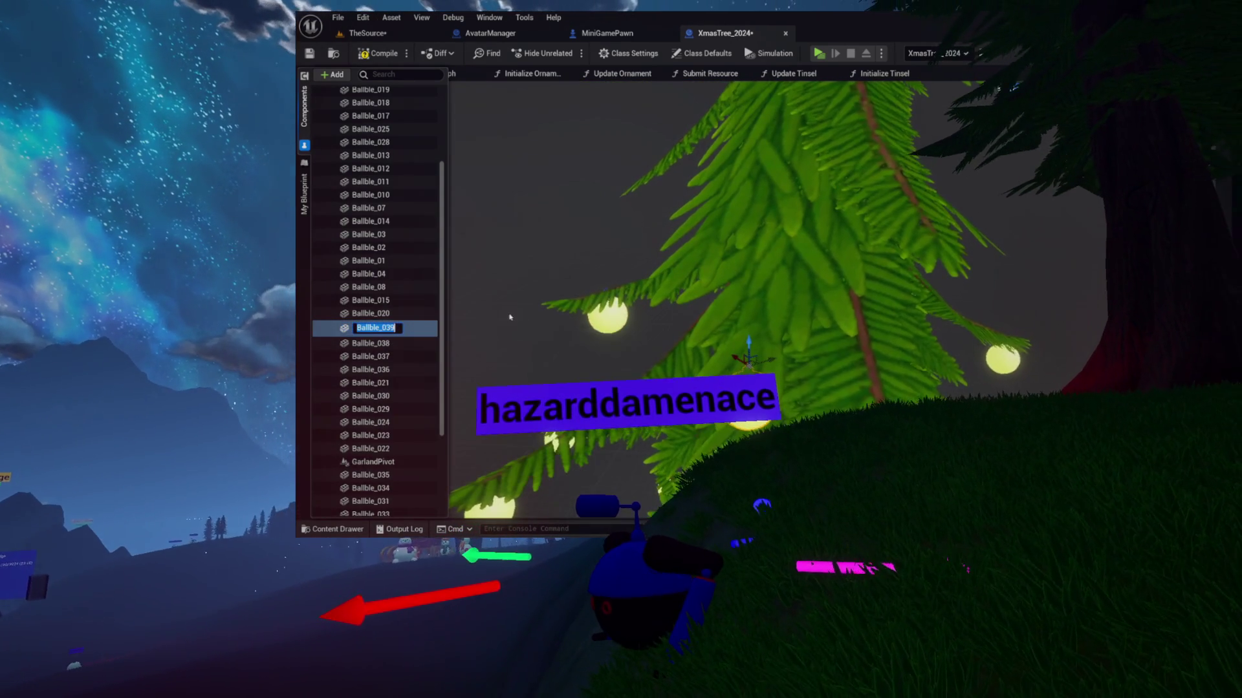
key(Return)
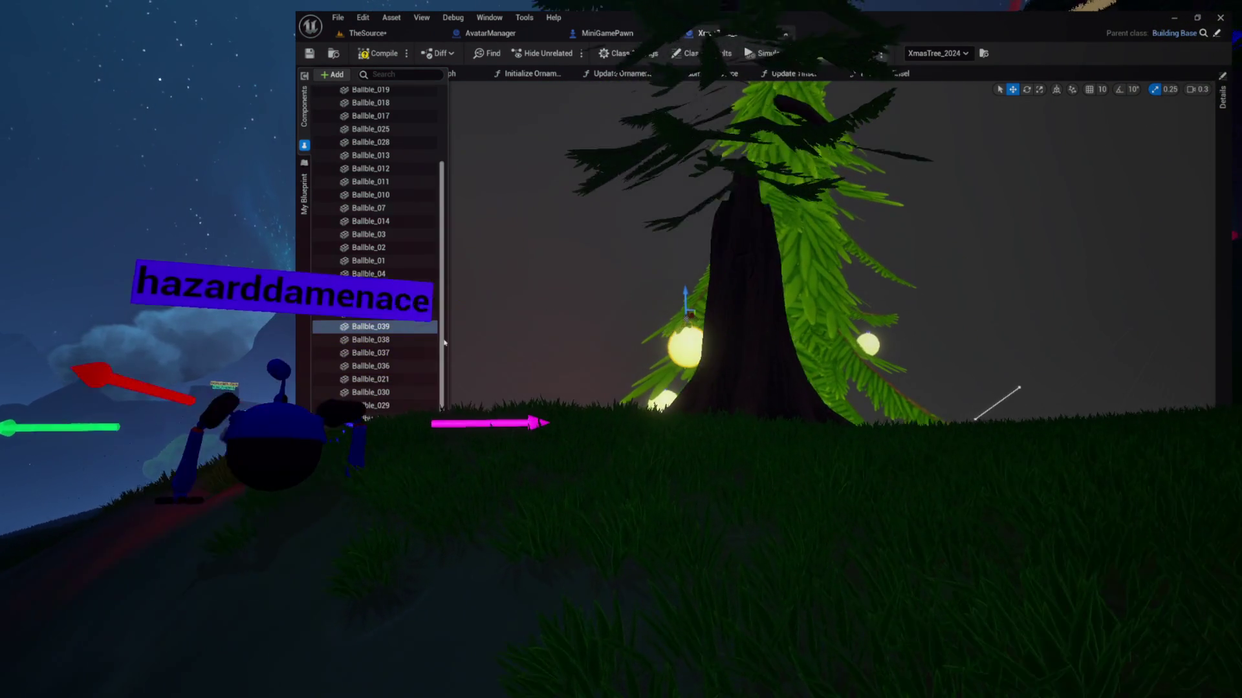
click(369, 315)
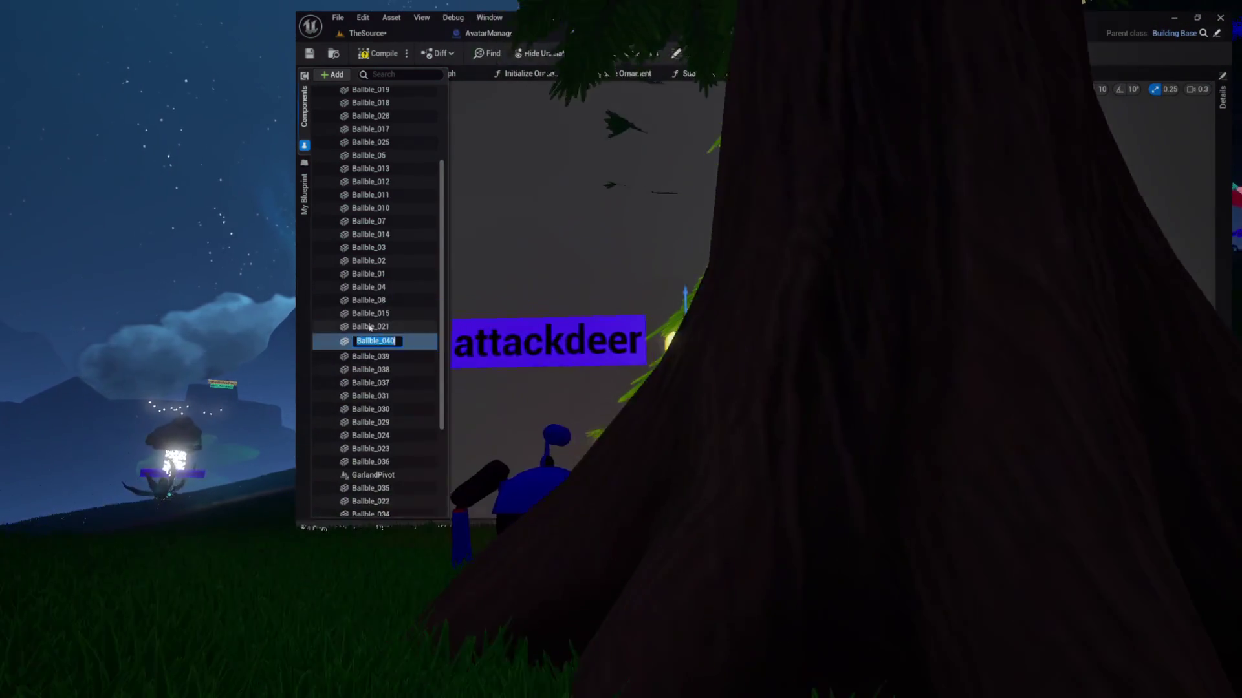
key(ctrl+d)
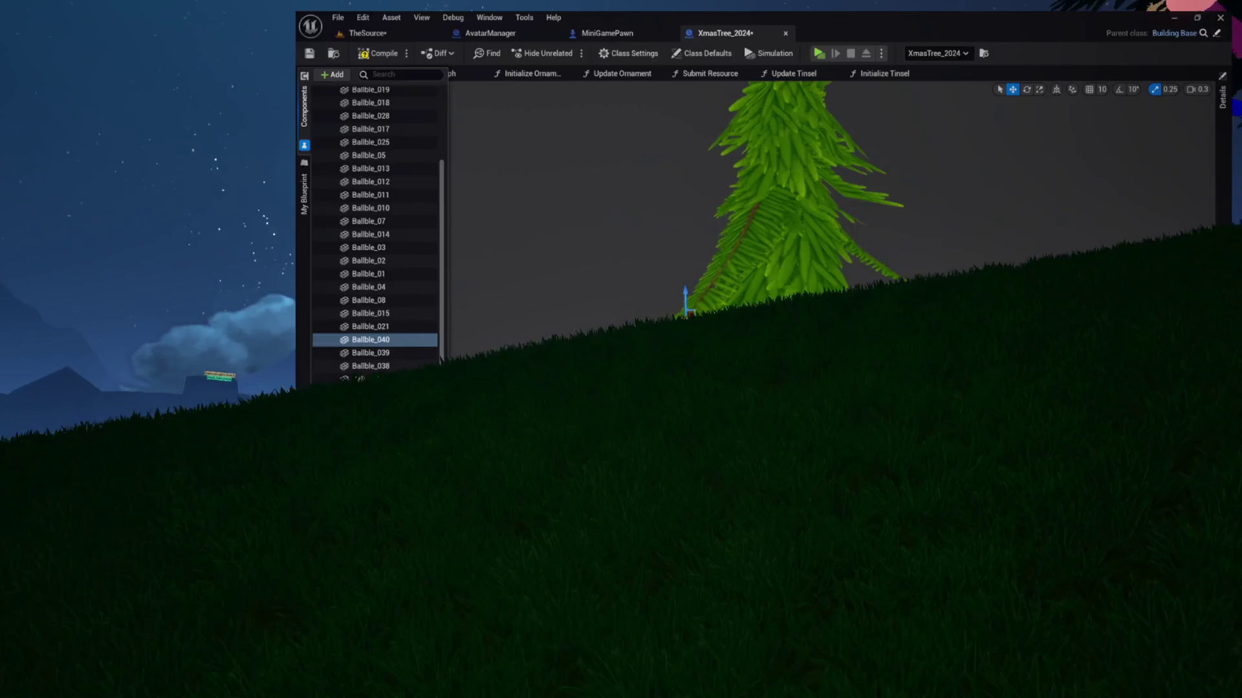
scroll(919, 313, up, 2)
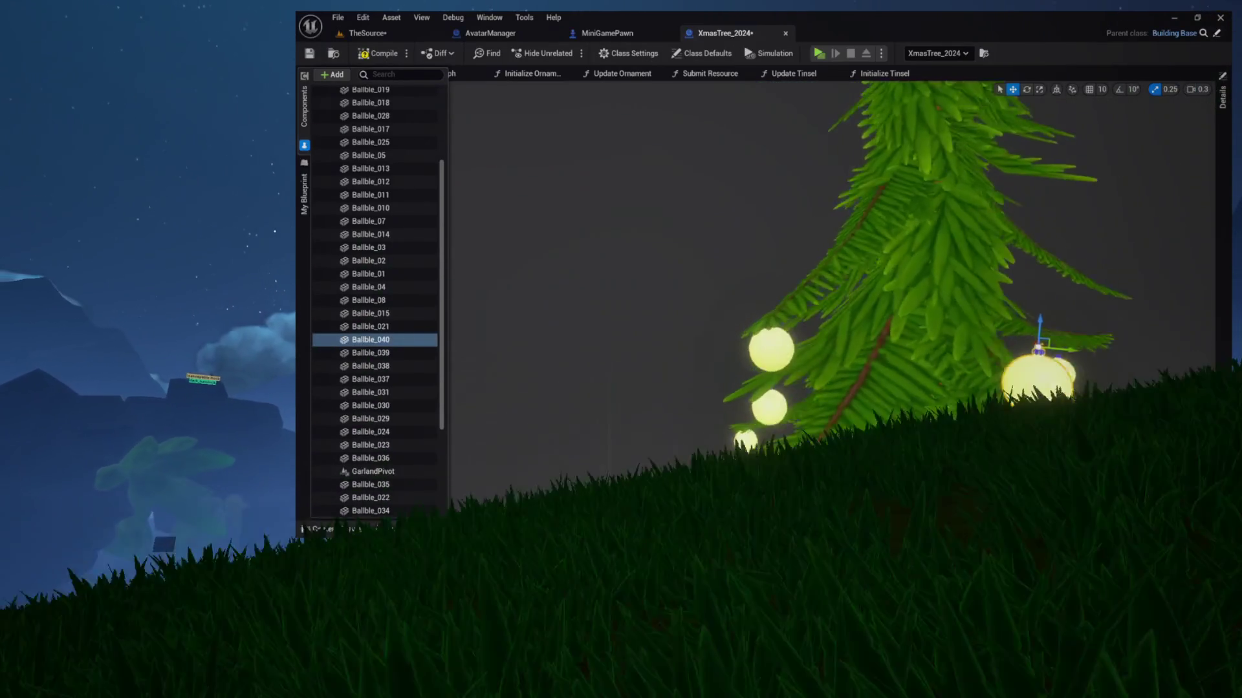
scroll(919, 312, up, 2)
scroll(918, 313, up, 2)
scroll(917, 312, up, 2)
Orbit around the tree to check the new ornaments and focus Ballble_040.
mouse_move(918, 312)
mouse_down()
mouse_move(582, 463)
mouse_move(897, 310)
mouse_up()
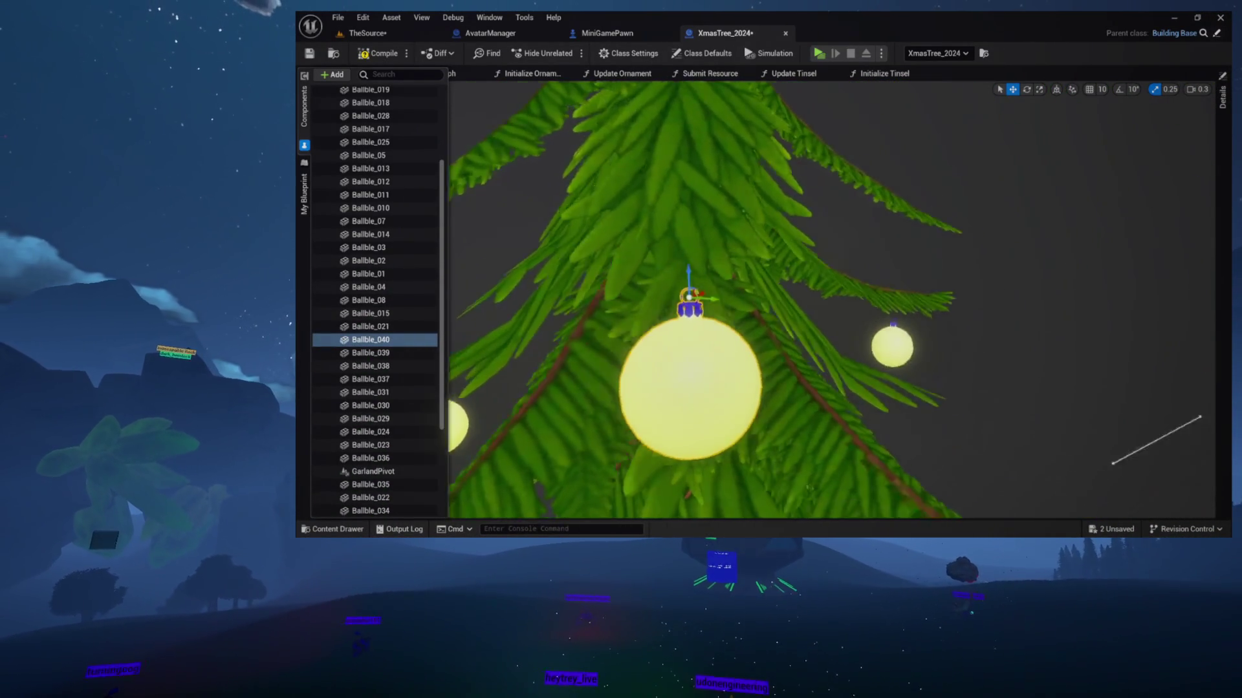
drag(963, 278, 919, 254)
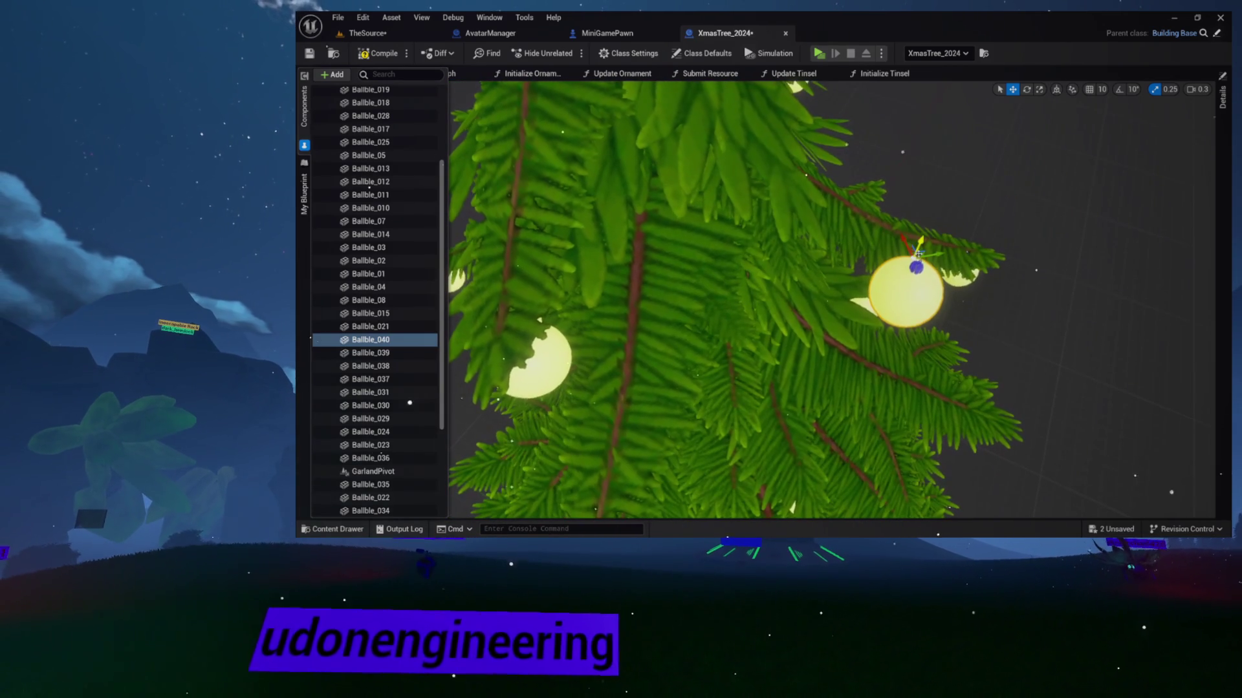
mouse_move(919, 255)
mouse_down()
mouse_move(708, 321)
mouse_move(777, 310)
mouse_up()
scroll(708, 379, up, 5)
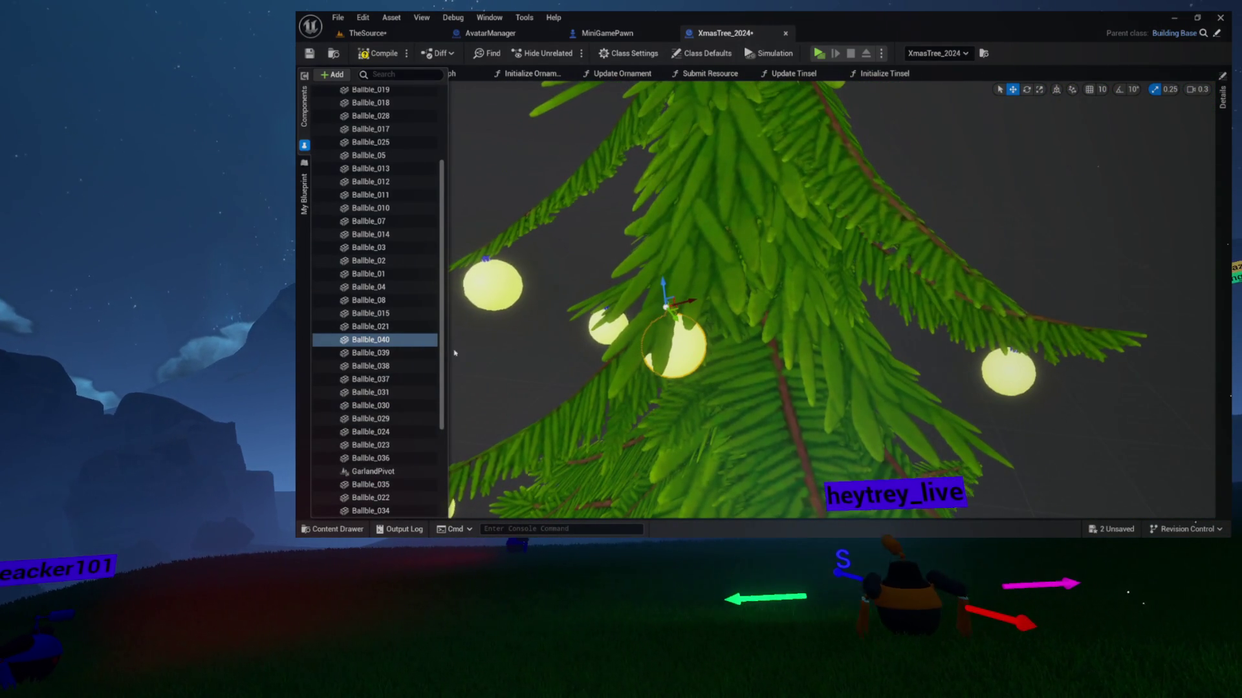
click(404, 339)
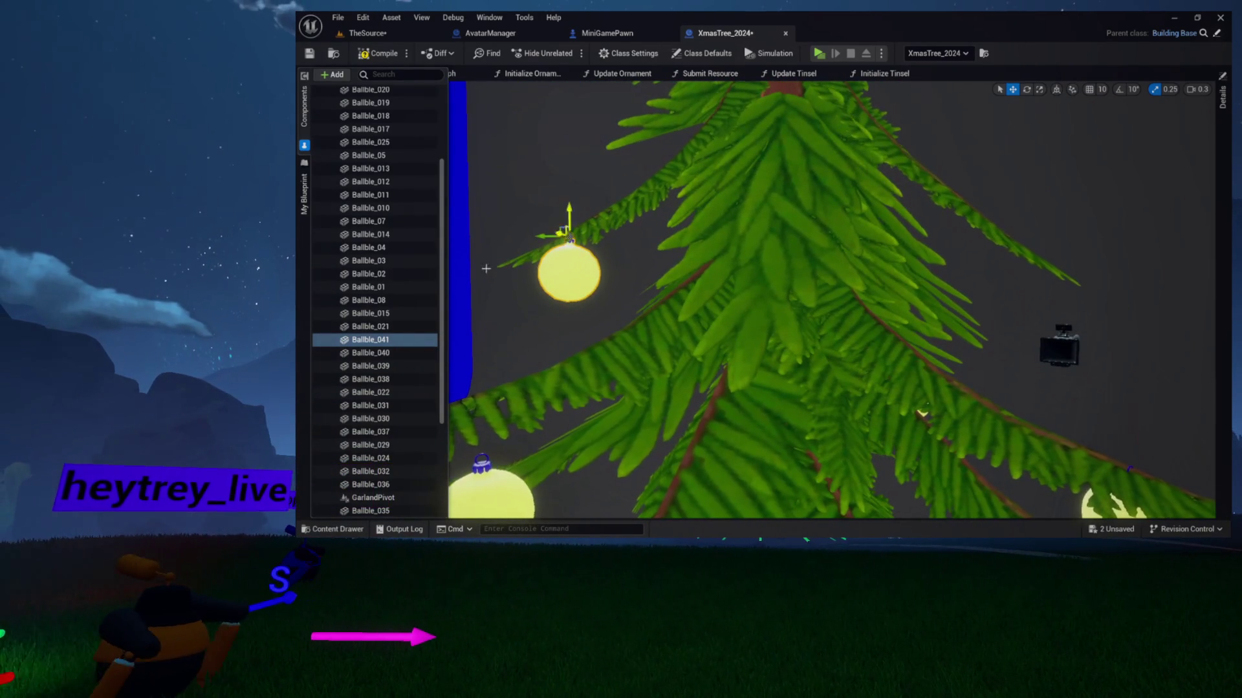
Duplicate Ballble_041 into Ballble_042 and drag it further right across the branches.
click(379, 340)
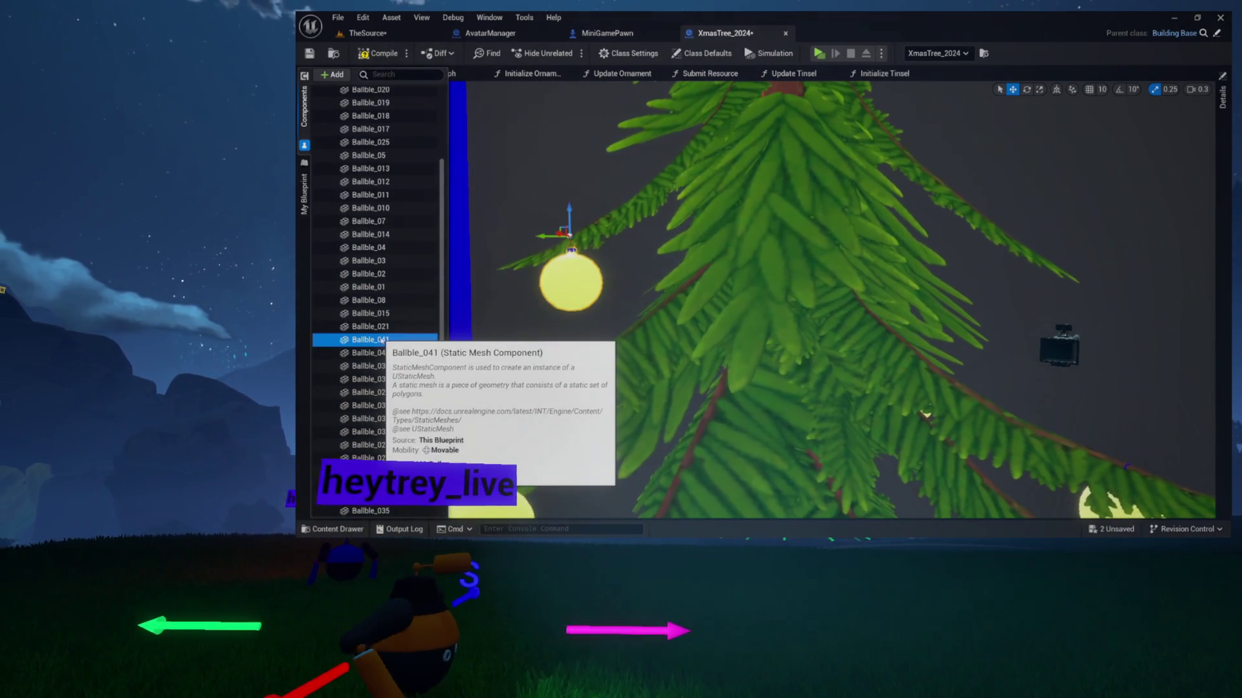
key(ctrl+d)
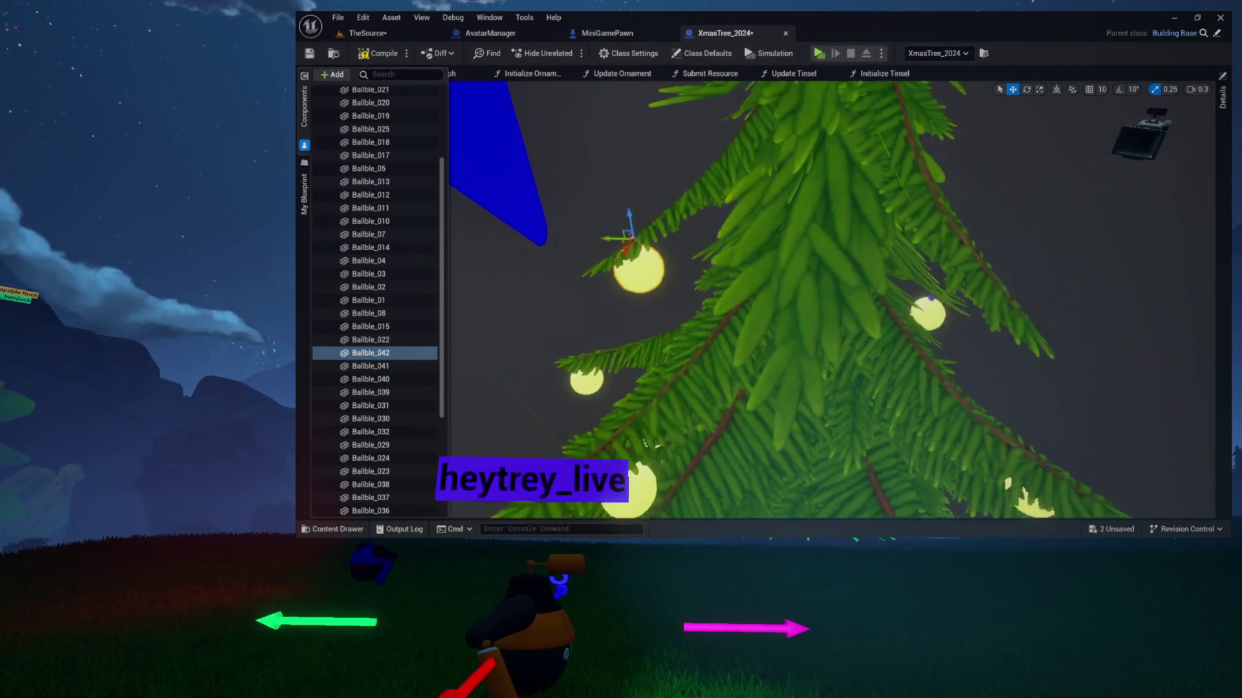
drag(649, 262, 927, 291)
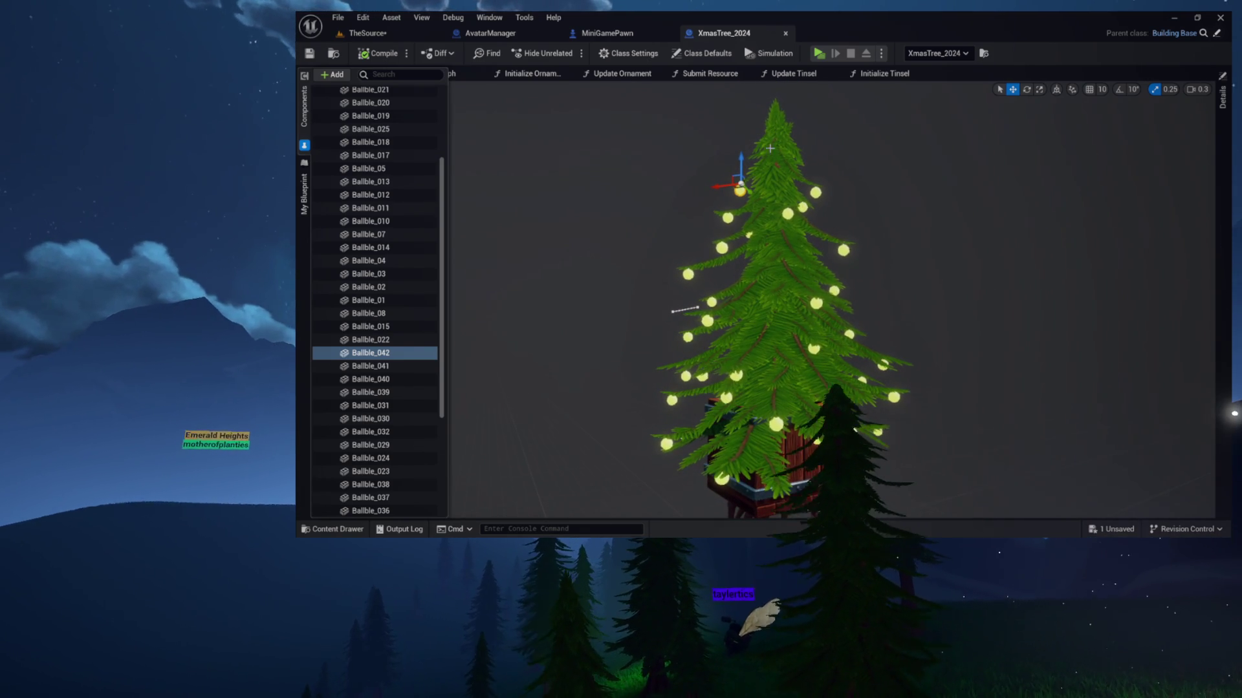
click(364, 33)
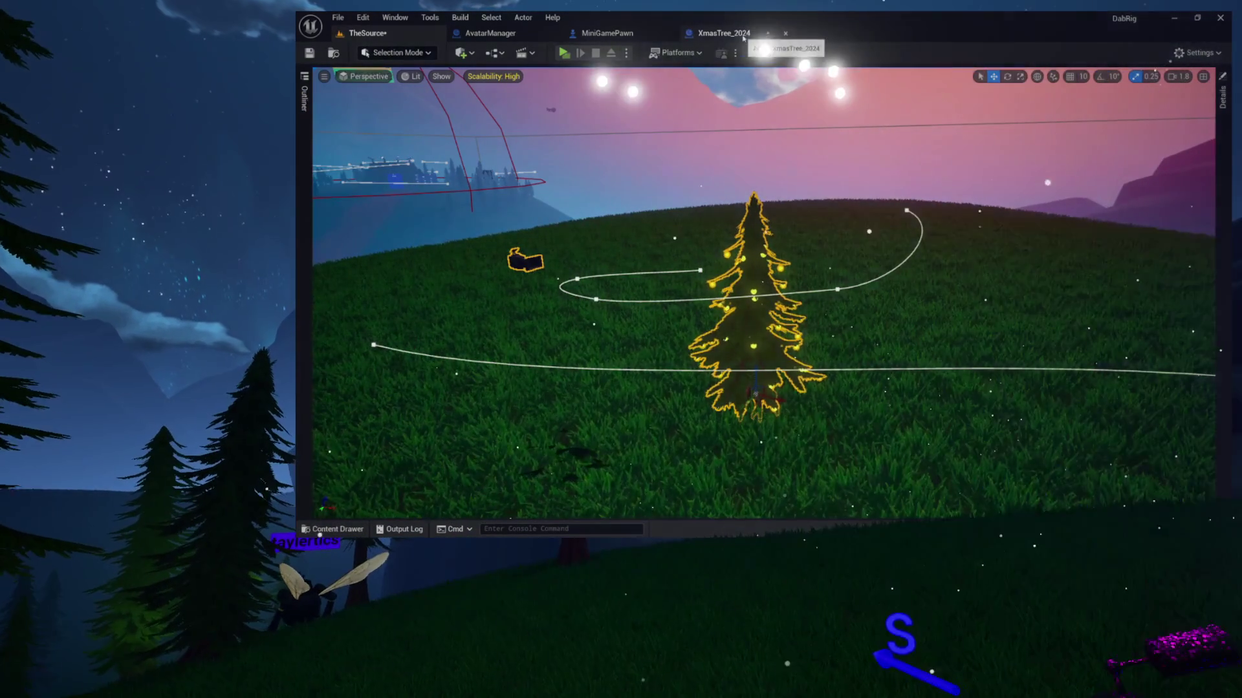
click(722, 33)
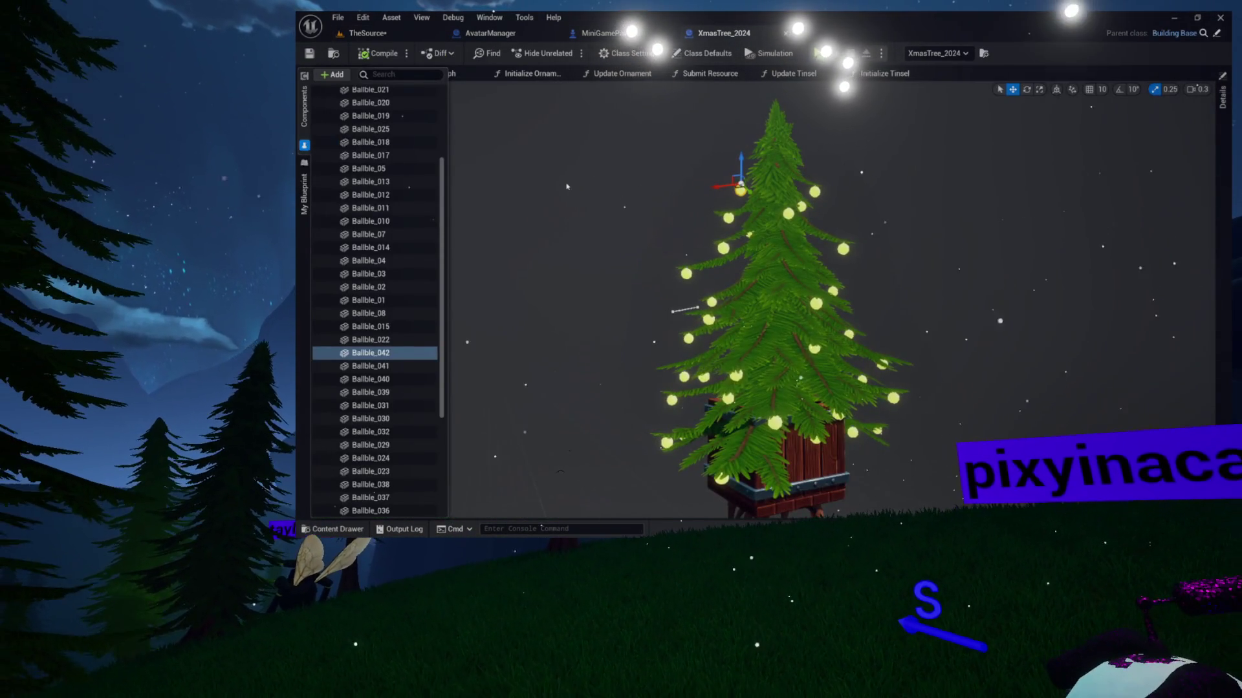